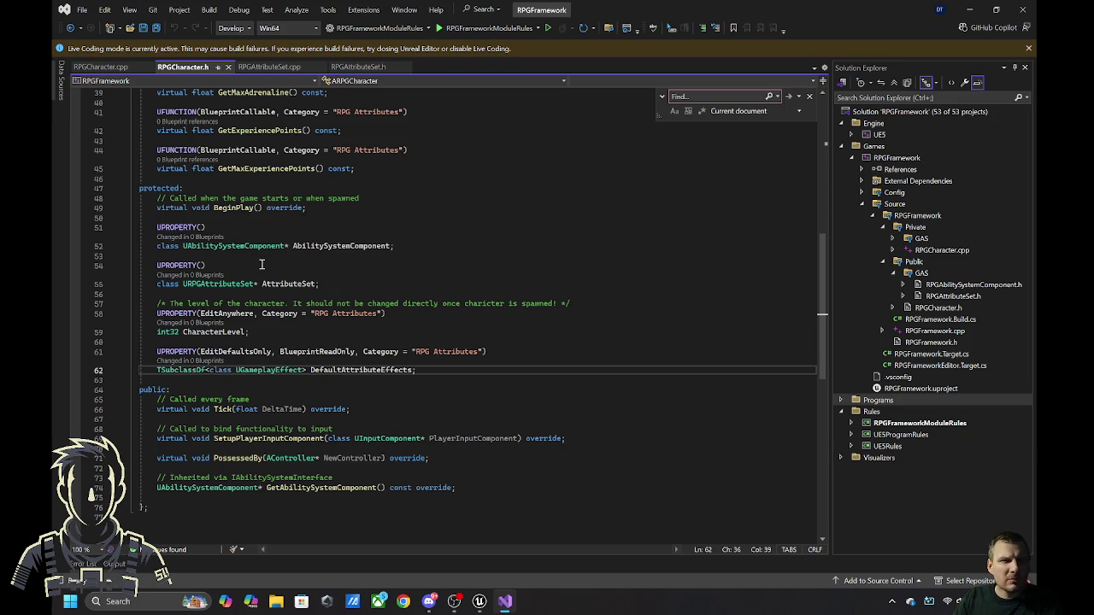
- Review RPGCharacter.h and its DefaultAttributeEffects property declaration
{"action": "mouse_move", "coordinate": [278, 290]}
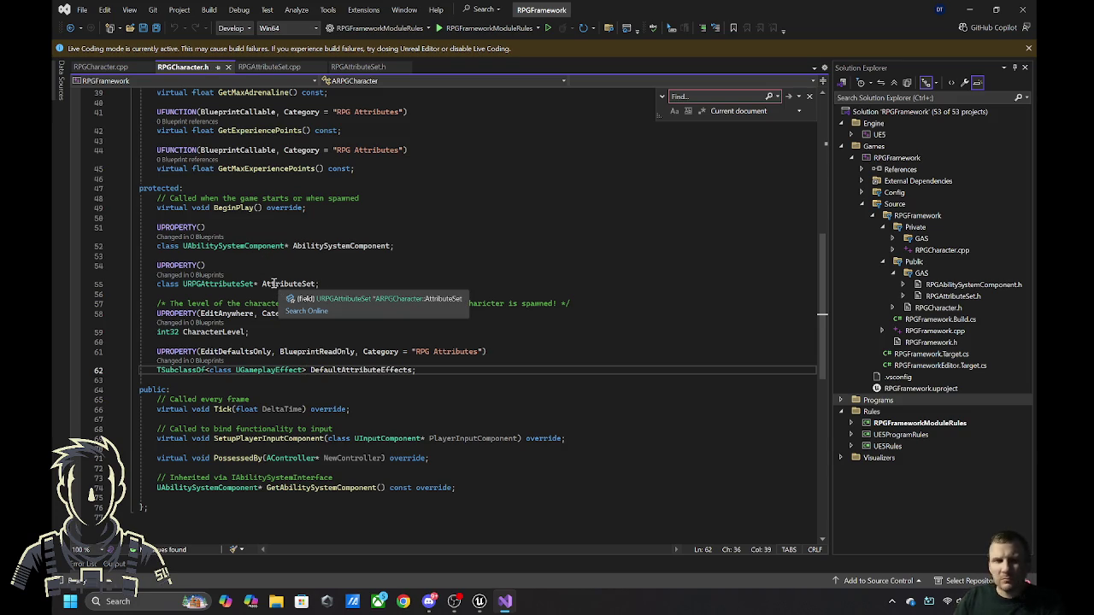
{"action": "scroll", "coordinate": [273, 295], "scroll_direction": "up", "scroll_amount": 4}
{"action": "scroll", "coordinate": [268, 301], "scroll_direction": "up", "scroll_amount": 5}
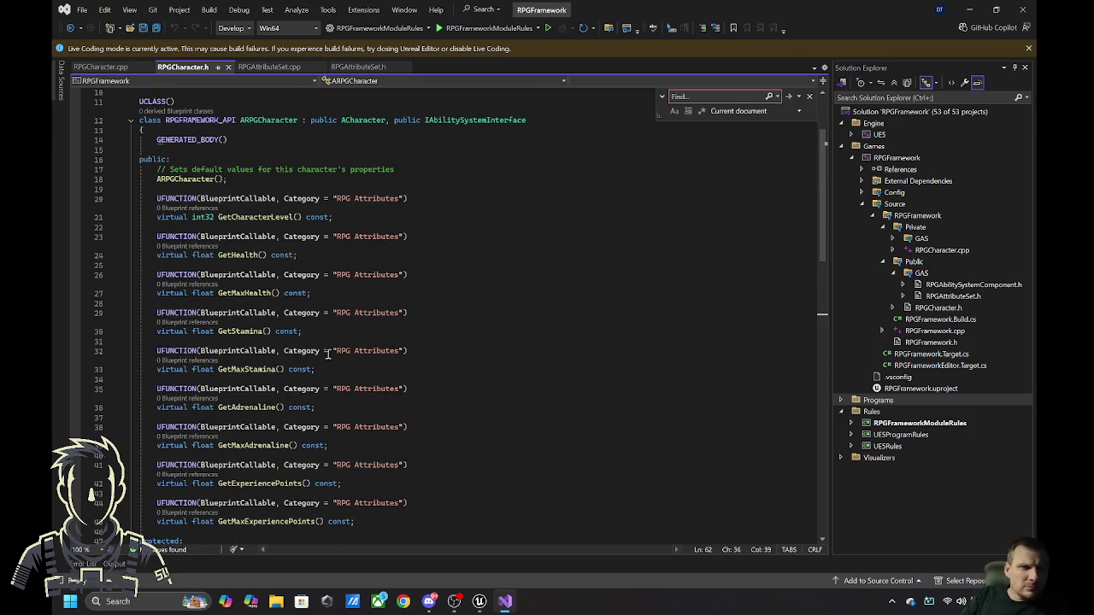
{"action": "scroll", "coordinate": [279, 231], "scroll_direction": "up", "scroll_amount": 2}
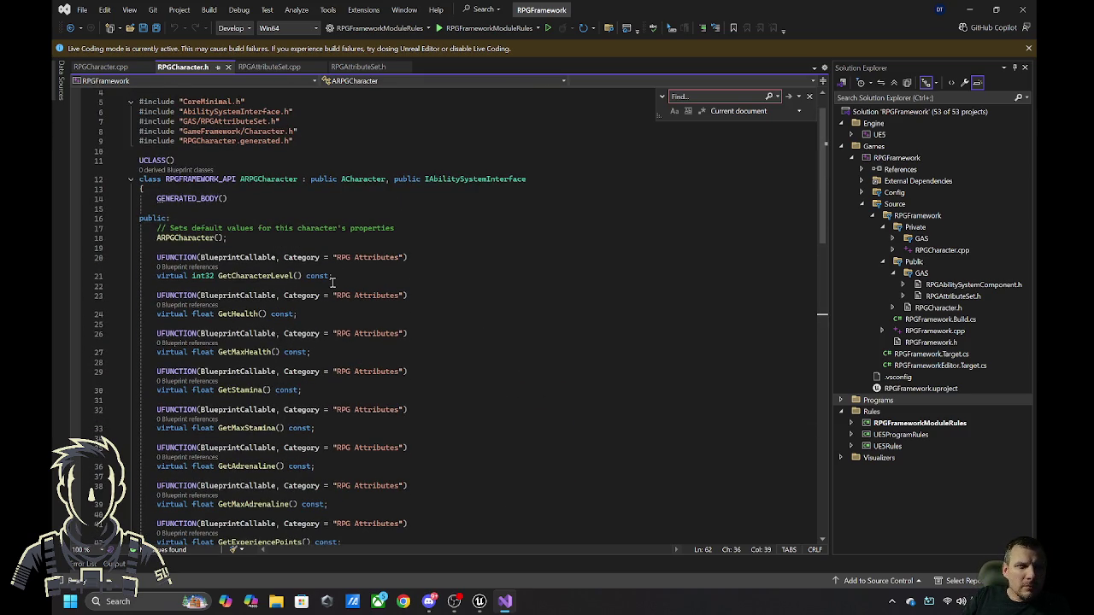
{"action": "scroll", "coordinate": [332, 281], "scroll_direction": "down", "scroll_amount": 4}
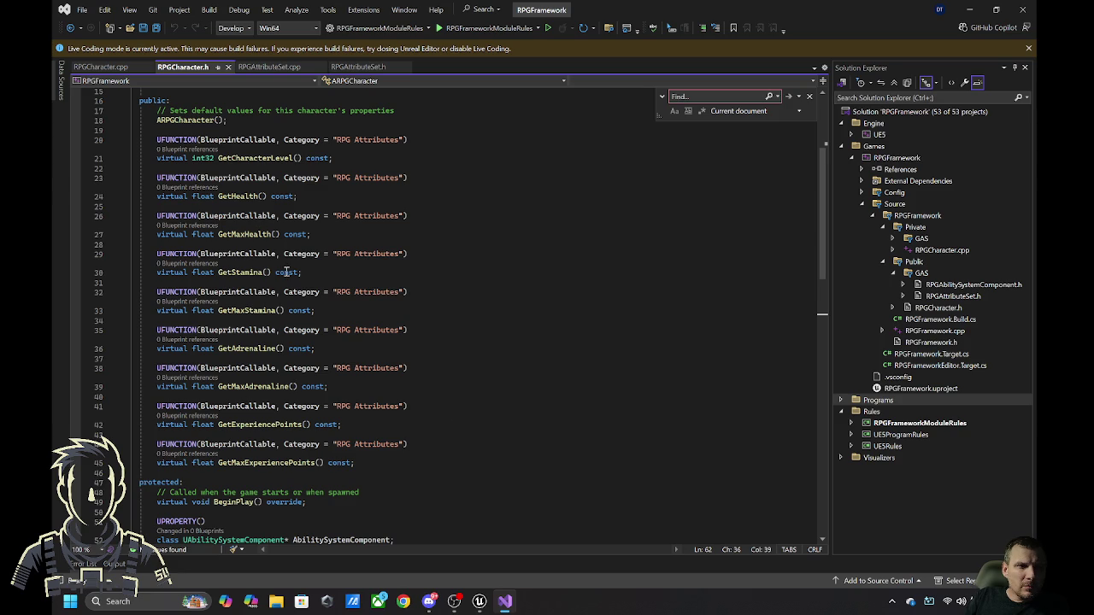
{"action": "scroll", "coordinate": [293, 270], "scroll_direction": "down", "scroll_amount": 5}
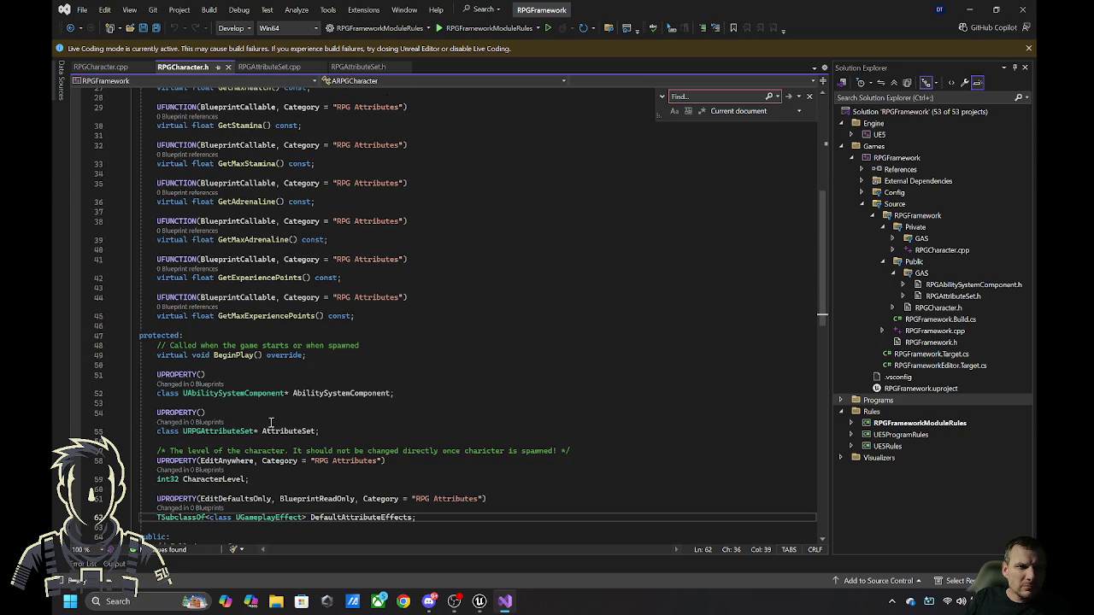
{"action": "scroll", "coordinate": [277, 419], "scroll_direction": "down", "scroll_amount": 1}
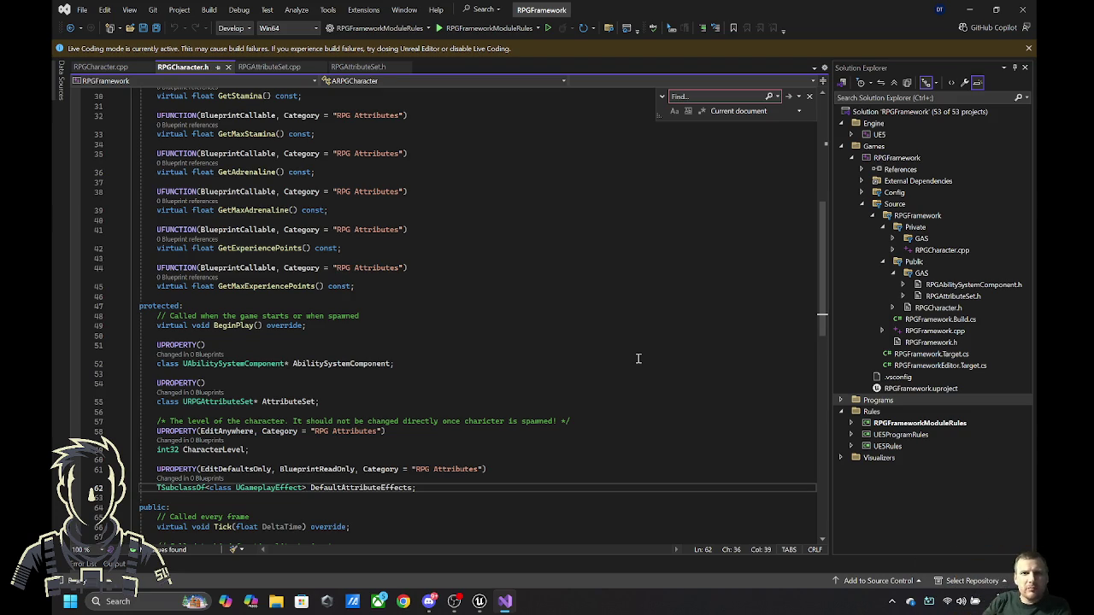
- Close the in-file Find box and switch to RPGAttributeSet.cpp
{"action": "left_click", "coordinate": [809, 96]}
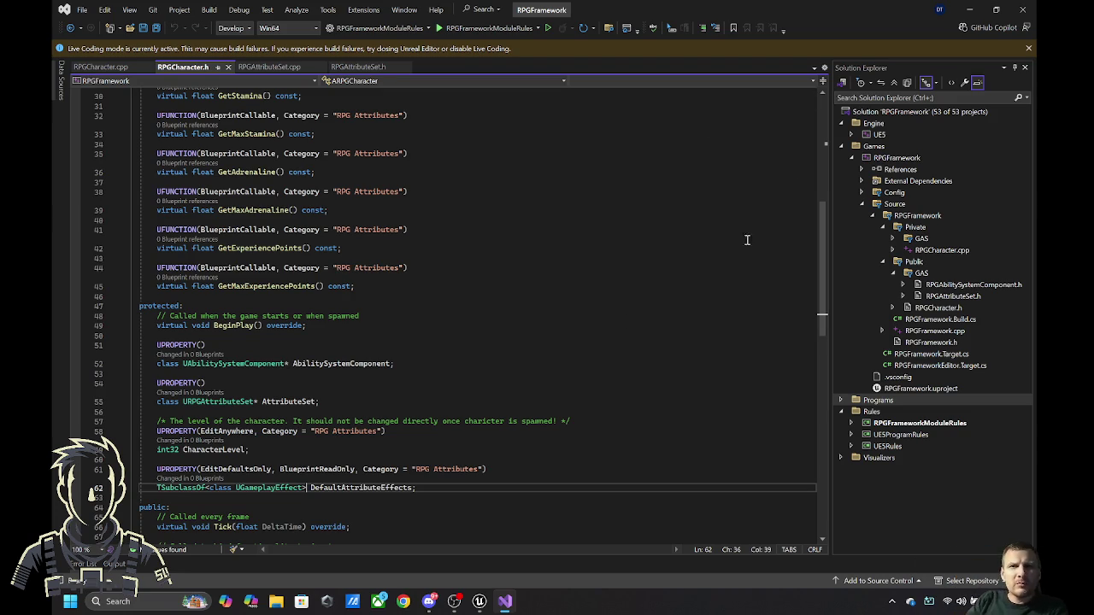
{"action": "scroll", "coordinate": [618, 349], "scroll_direction": "down", "scroll_amount": 3}
{"action": "scroll", "coordinate": [624, 344], "scroll_direction": "up", "scroll_amount": 10}
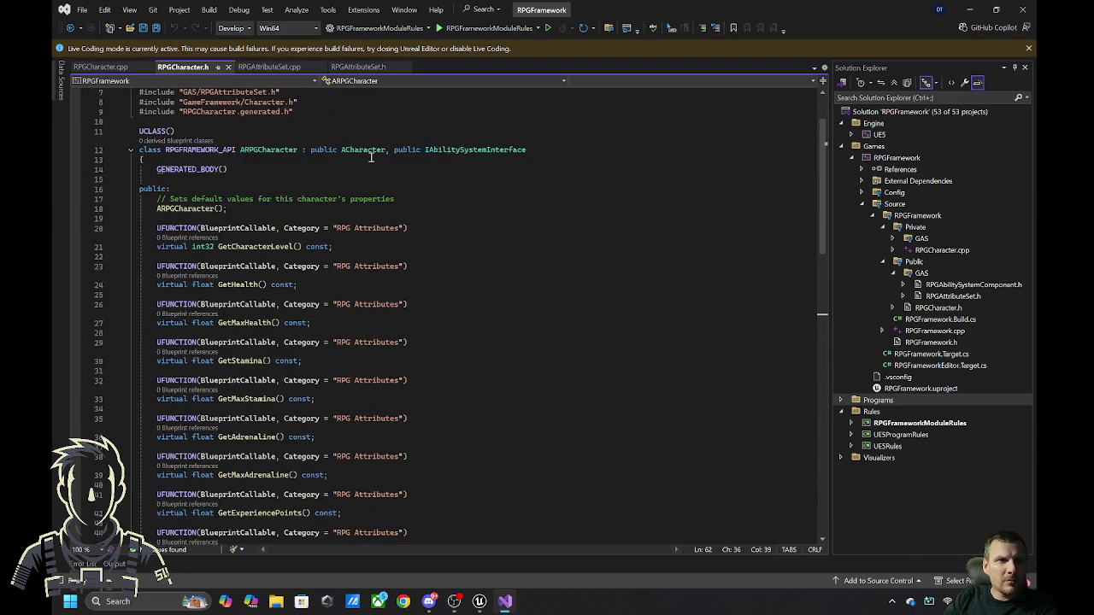
{"action": "left_click", "coordinate": [268, 67]}
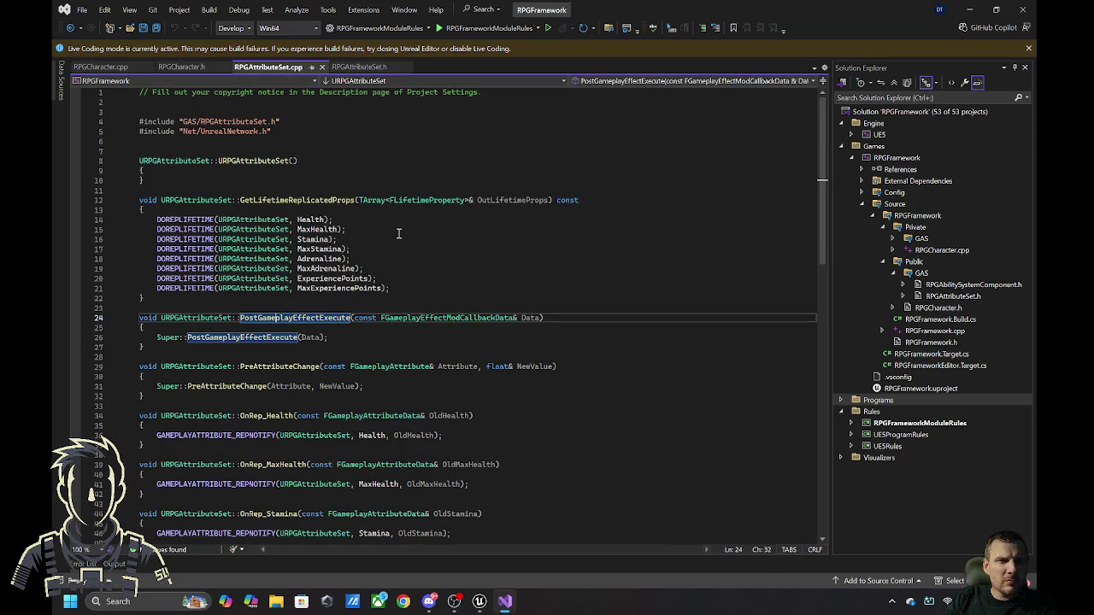
- Jump from RPGAttributeSet.cpp to its RPGAttributeSet.h header with Ctrl+K, Ctrl+O and review it
{"action": "key", "text": "ctrl+k"}
{"action": "key", "text": "ctrl+o"}
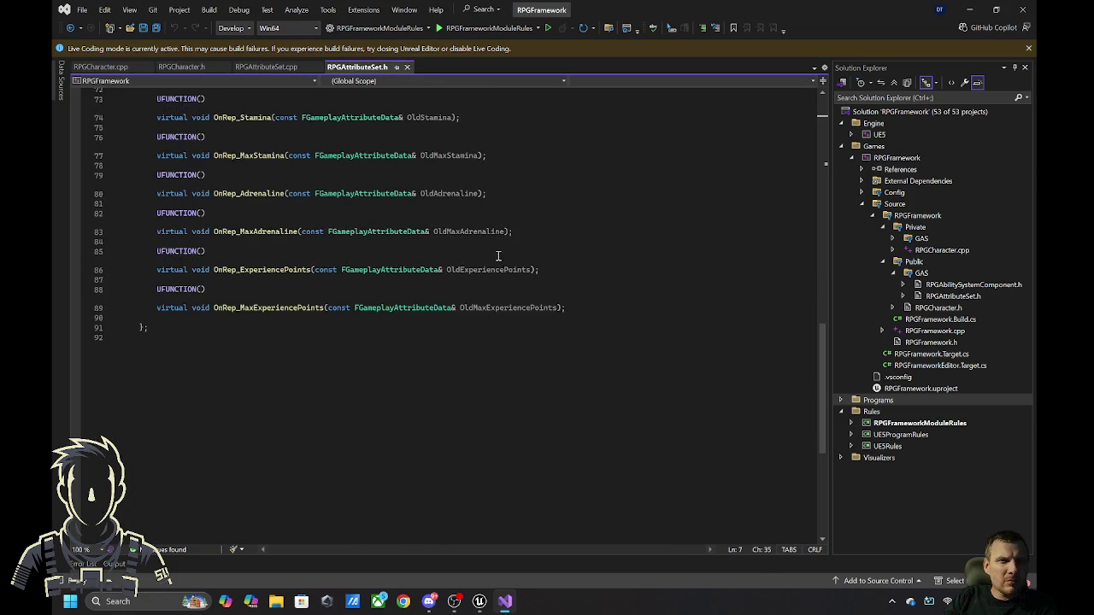
{"action": "scroll", "coordinate": [498, 257], "scroll_direction": "up", "scroll_amount": 5}
{"action": "scroll", "coordinate": [498, 257], "scroll_direction": "up", "scroll_amount": 20}
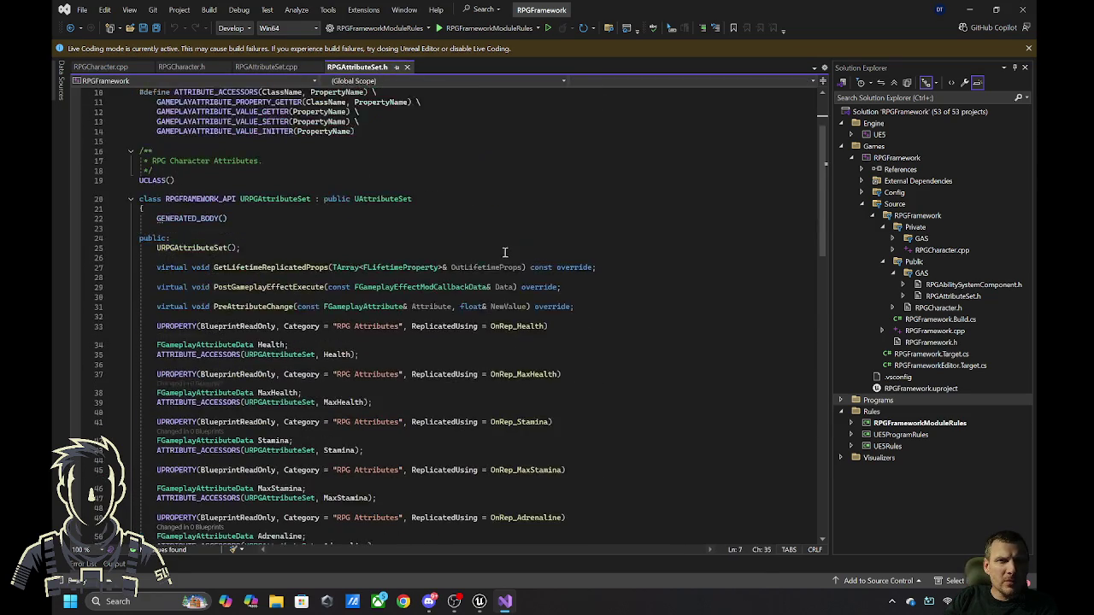
- Review RPGCharacter.cpp, where PossessedBy applies DefaultAttributeEffects to the ability system component
{"action": "left_click", "coordinate": [101, 67]}
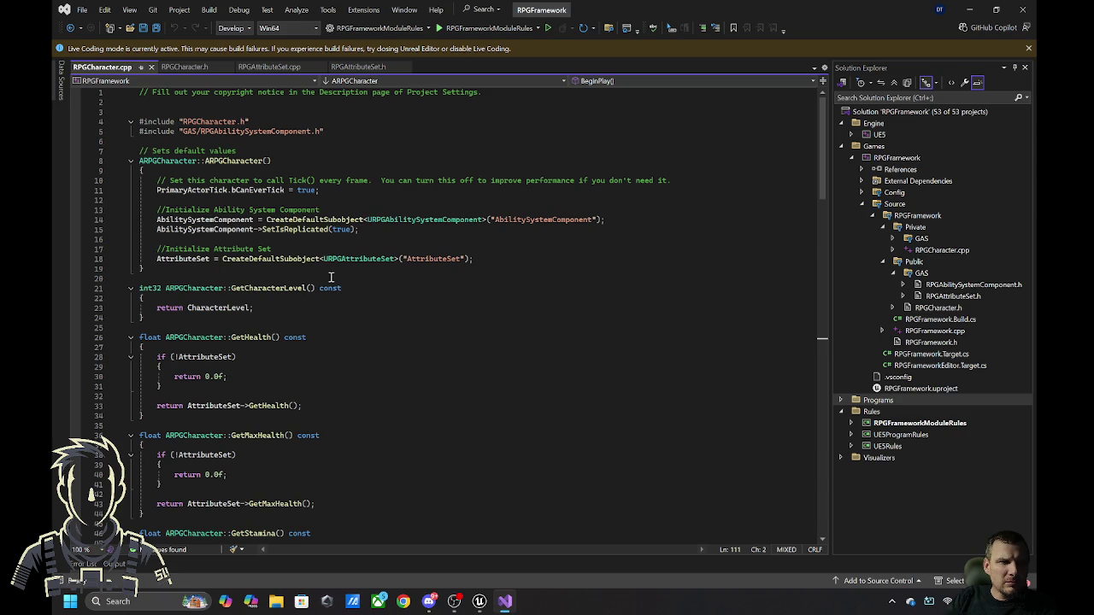
{"action": "scroll", "coordinate": [338, 264], "scroll_direction": "down", "scroll_amount": 13}
{"action": "scroll", "coordinate": [359, 249], "scroll_direction": "down", "scroll_amount": 14}
{"action": "scroll", "coordinate": [381, 255], "scroll_direction": "down", "scroll_amount": 2}
{"action": "scroll", "coordinate": [381, 254], "scroll_direction": "down", "scroll_amount": 11}
{"action": "scroll", "coordinate": [487, 279], "scroll_direction": "up", "scroll_amount": 7}
{"action": "scroll", "coordinate": [489, 282], "scroll_direction": "up", "scroll_amount": 8}
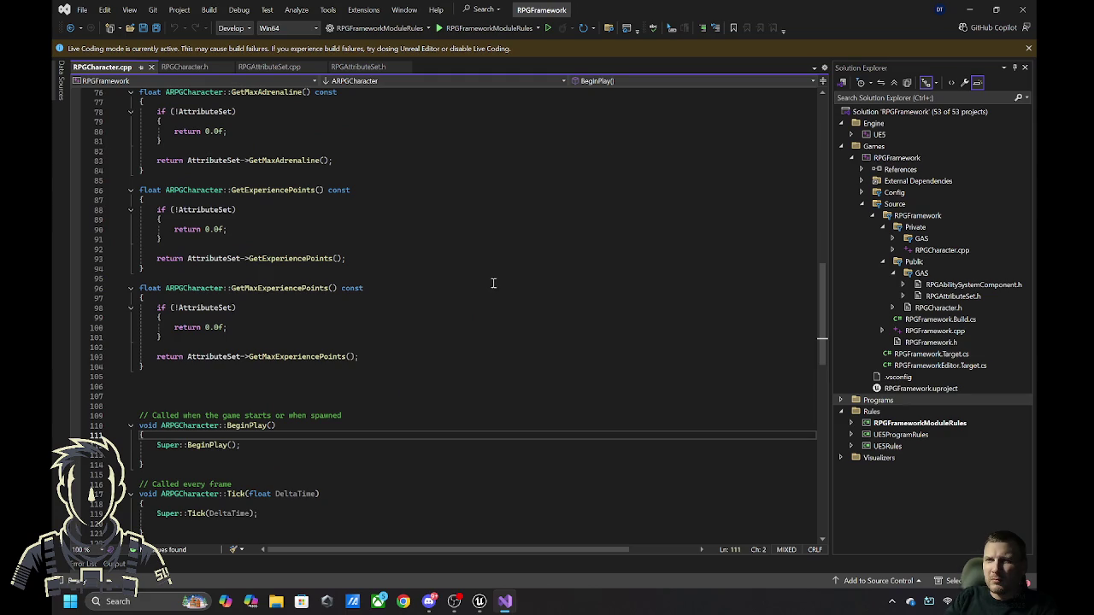
{"action": "scroll", "coordinate": [493, 282], "scroll_direction": "down", "scroll_amount": 5}
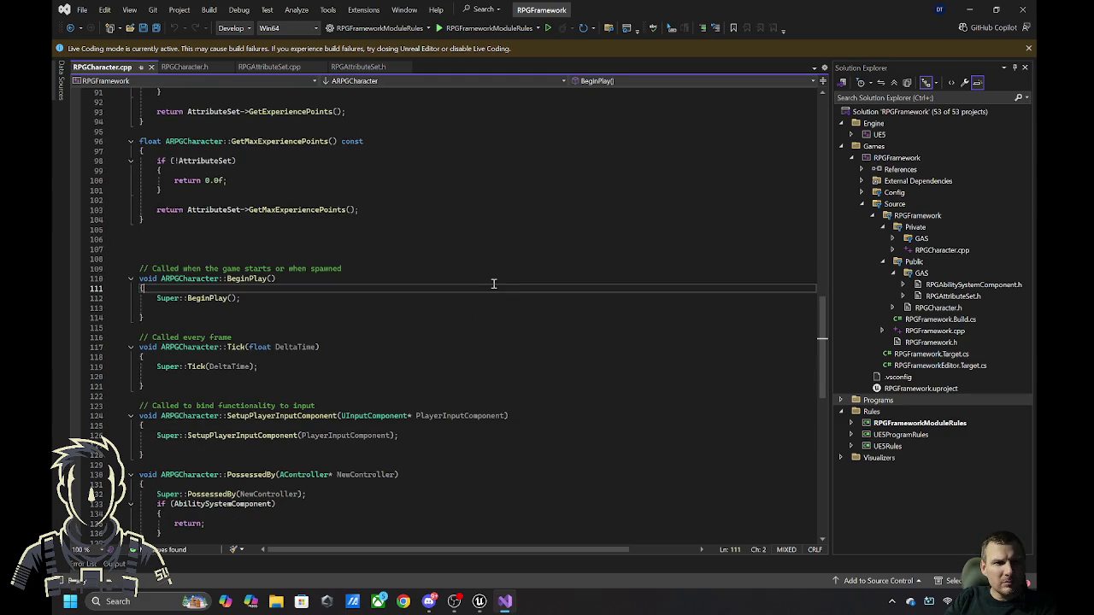
{"action": "scroll", "coordinate": [493, 282], "scroll_direction": "down", "scroll_amount": 1}
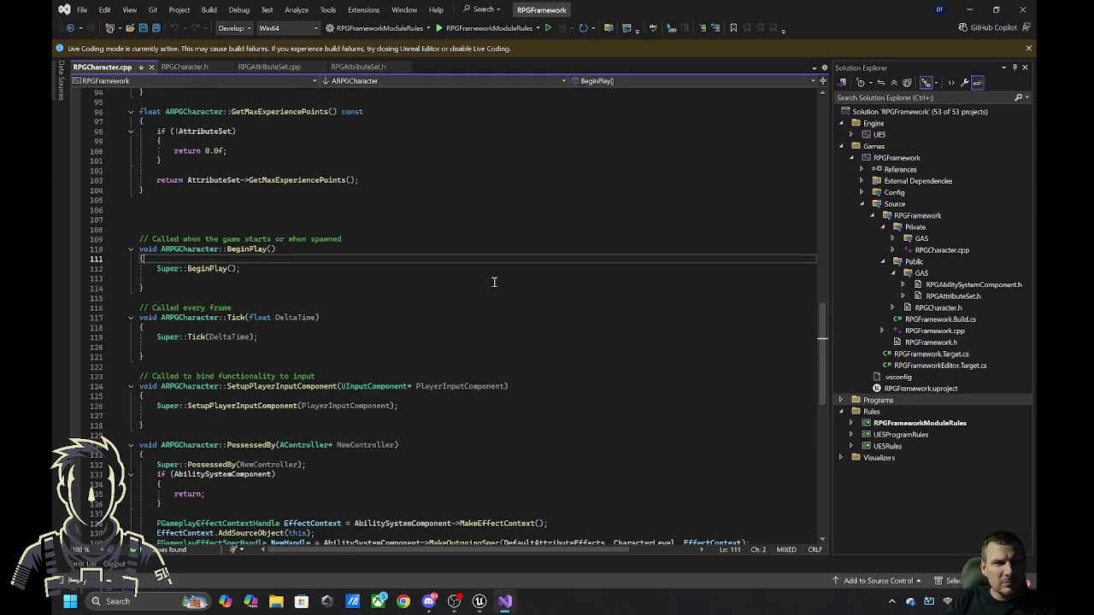
{"action": "scroll", "coordinate": [493, 282], "scroll_direction": "down", "scroll_amount": 3}
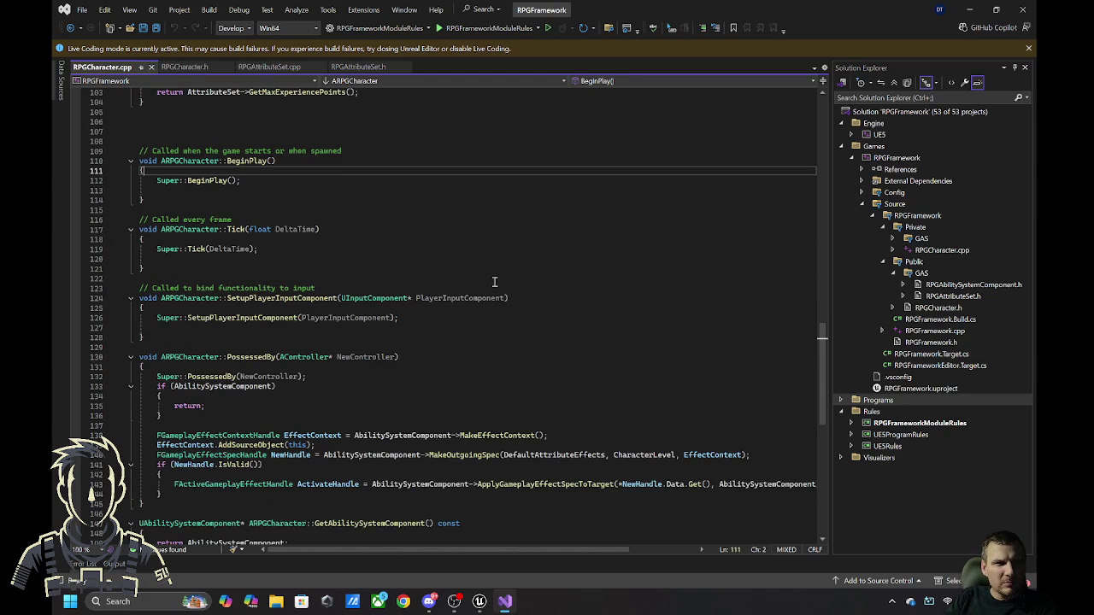
{"action": "scroll", "coordinate": [494, 282], "scroll_direction": "down", "scroll_amount": 1}
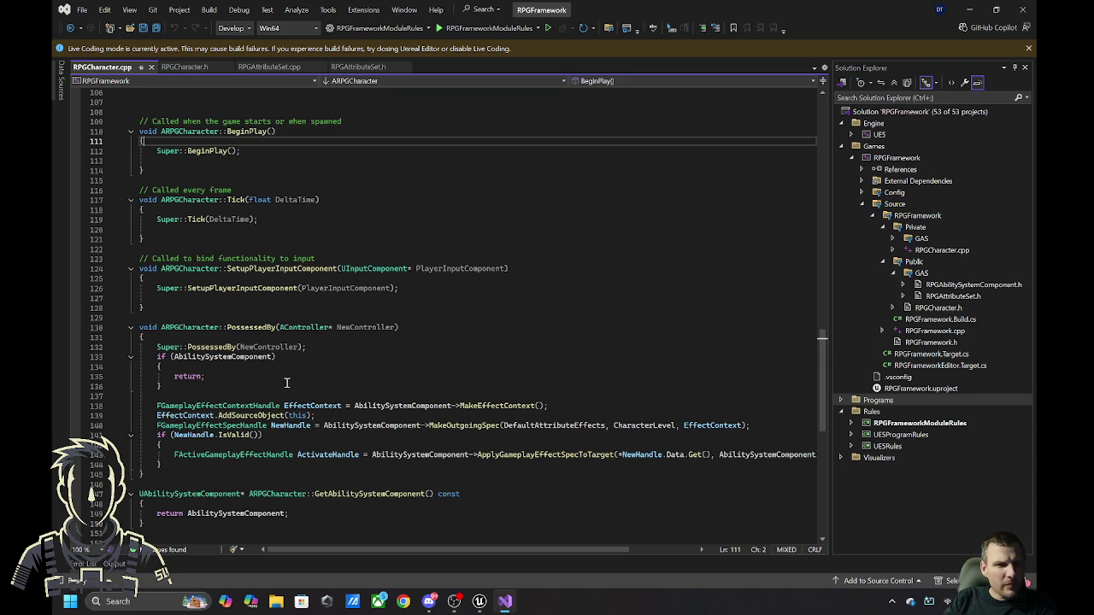
{"action": "mouse_move", "coordinate": [287, 407]}
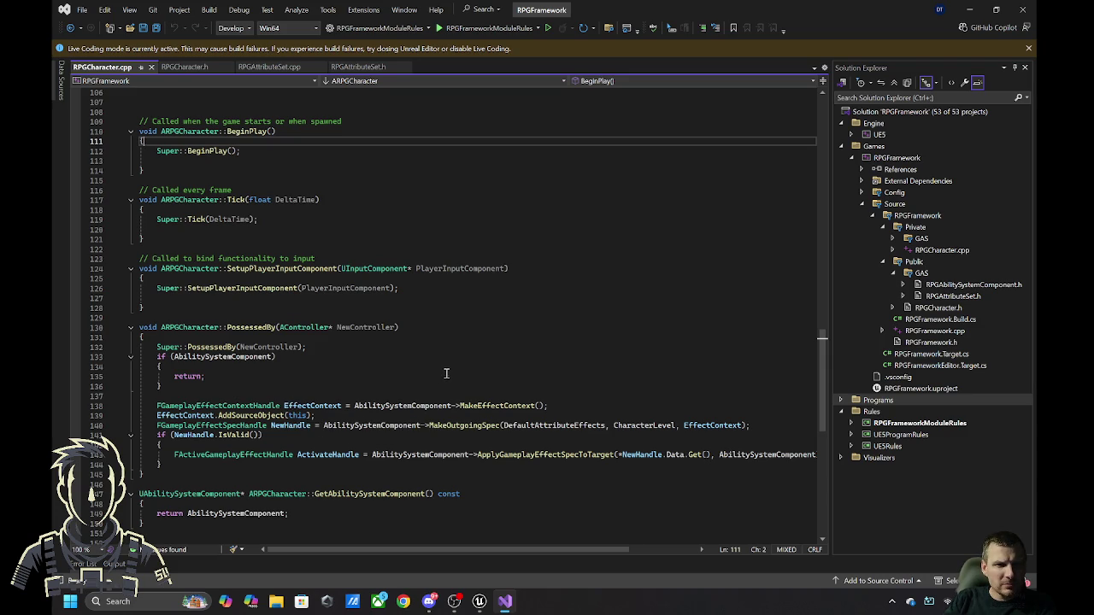
- Bring BP_CharacterBase forward and filter its class defaults for 'rpg', then clear the filter
{"action": "mouse_move", "coordinate": [479, 601]}
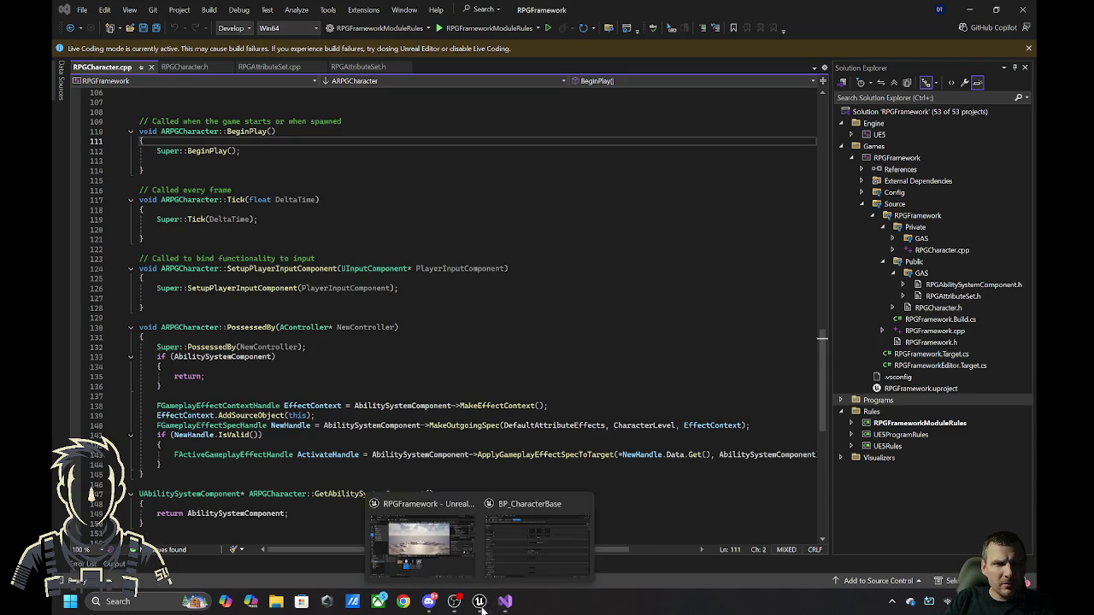
{"action": "left_click", "coordinate": [539, 555]}
{"action": "scroll", "coordinate": [310, 384], "scroll_direction": "down", "scroll_amount": 3}
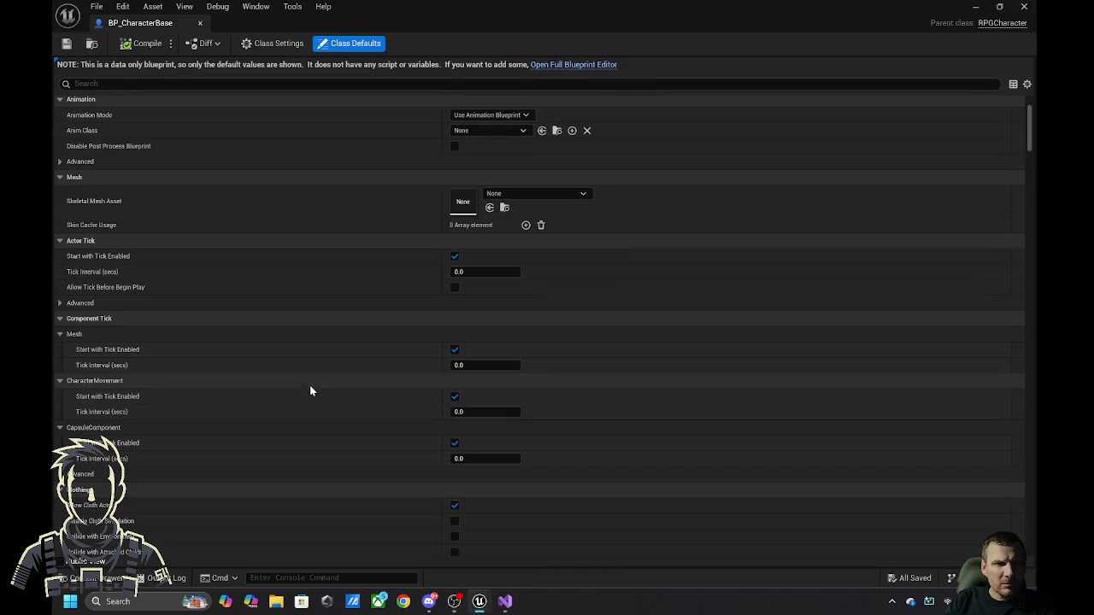
{"action": "left_click", "coordinate": [292, 83]}
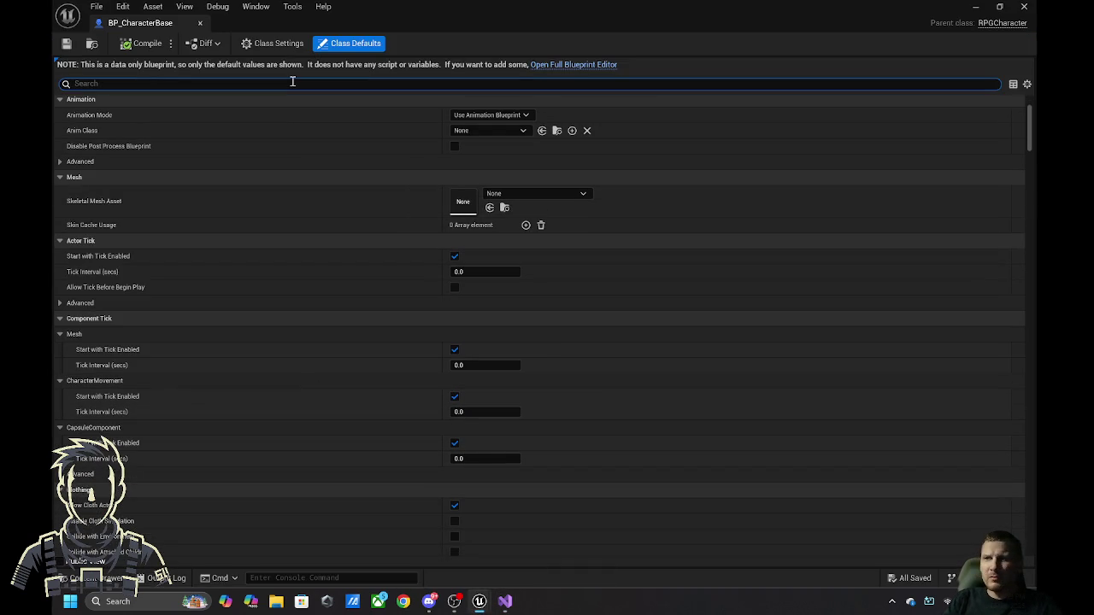
{"action": "type", "text": "rp"}
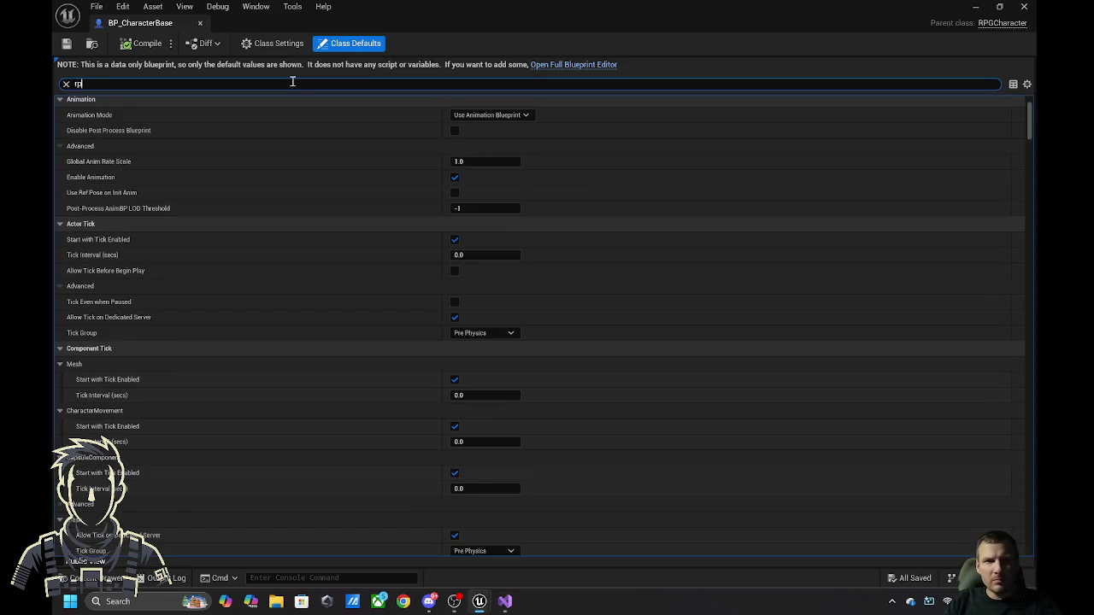
{"action": "type", "text": "g"}
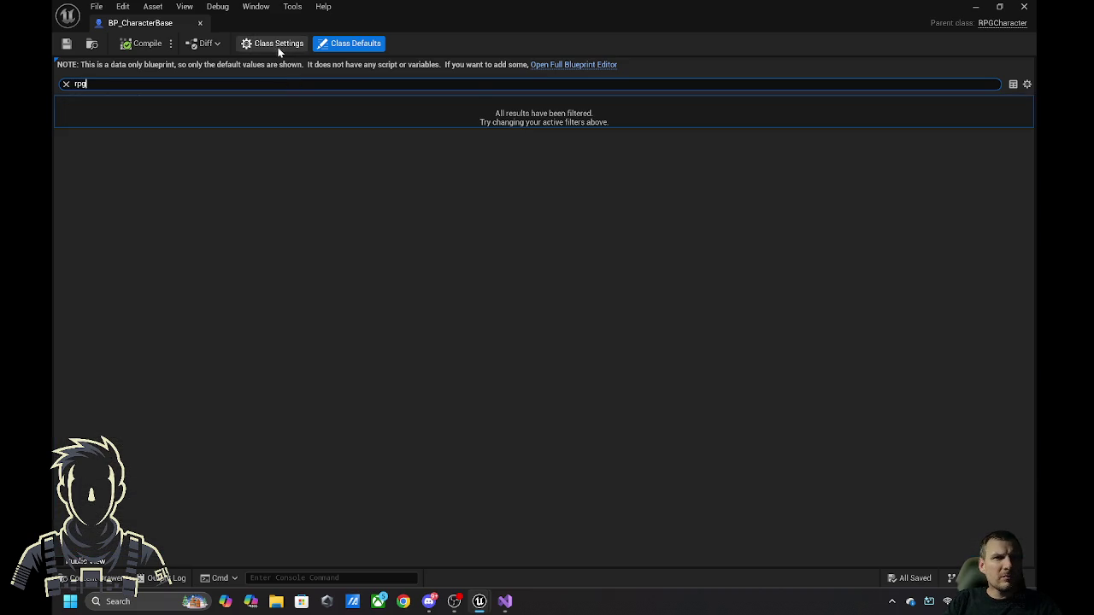
{"action": "key", "text": "BackSpace"}
{"action": "key", "text": "BackSpace"}
{"action": "key", "text": "BackSpace"}
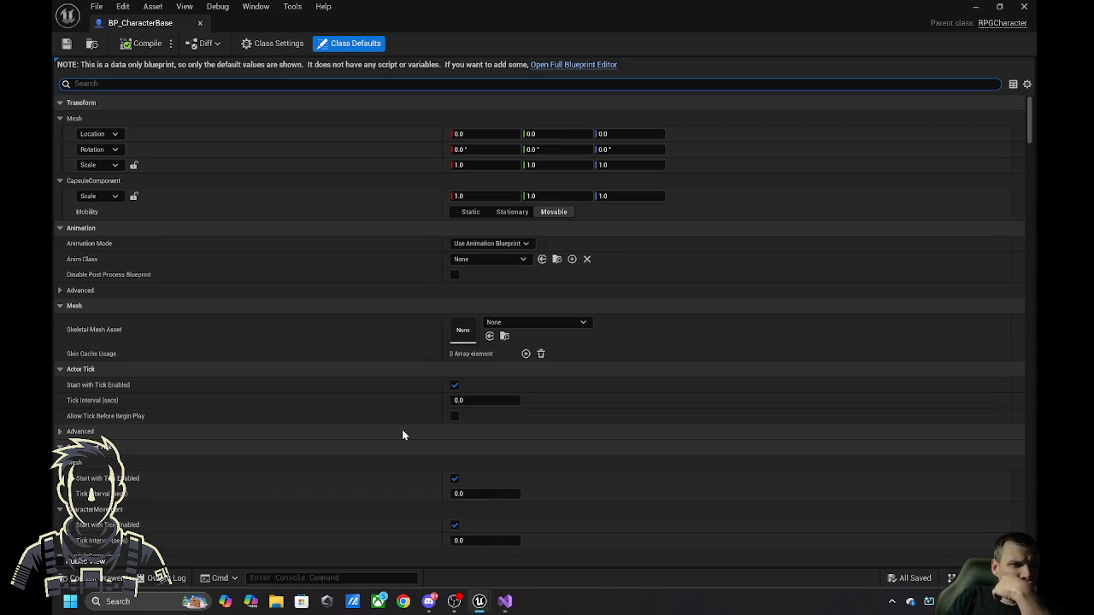
{"action": "scroll", "coordinate": [404, 435], "scroll_direction": "down", "scroll_amount": 20}
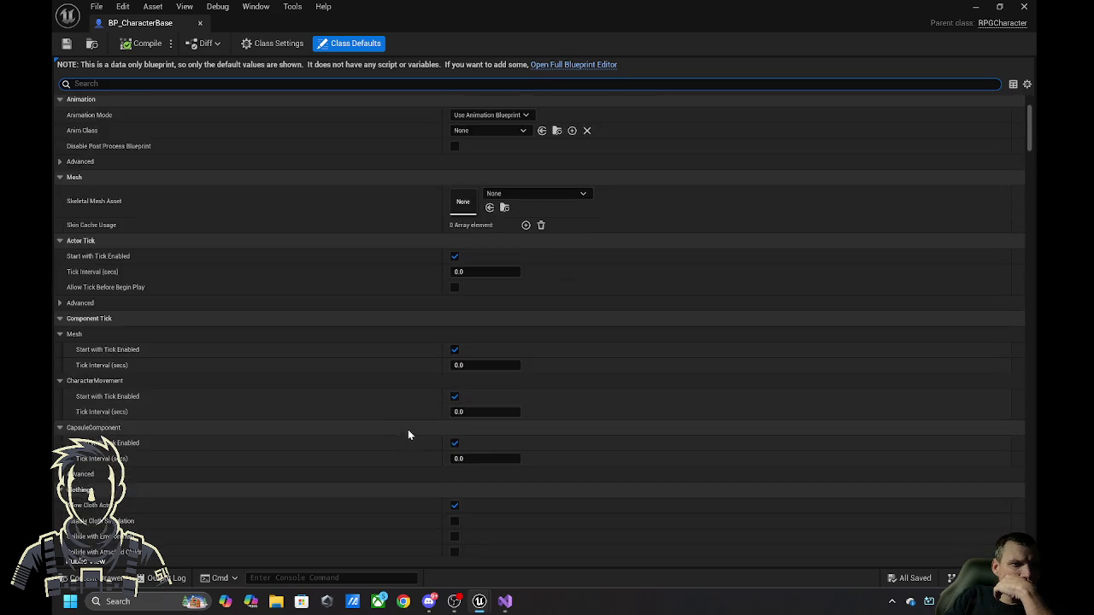
{"action": "scroll", "coordinate": [289, 436], "scroll_direction": "down", "scroll_amount": 5}
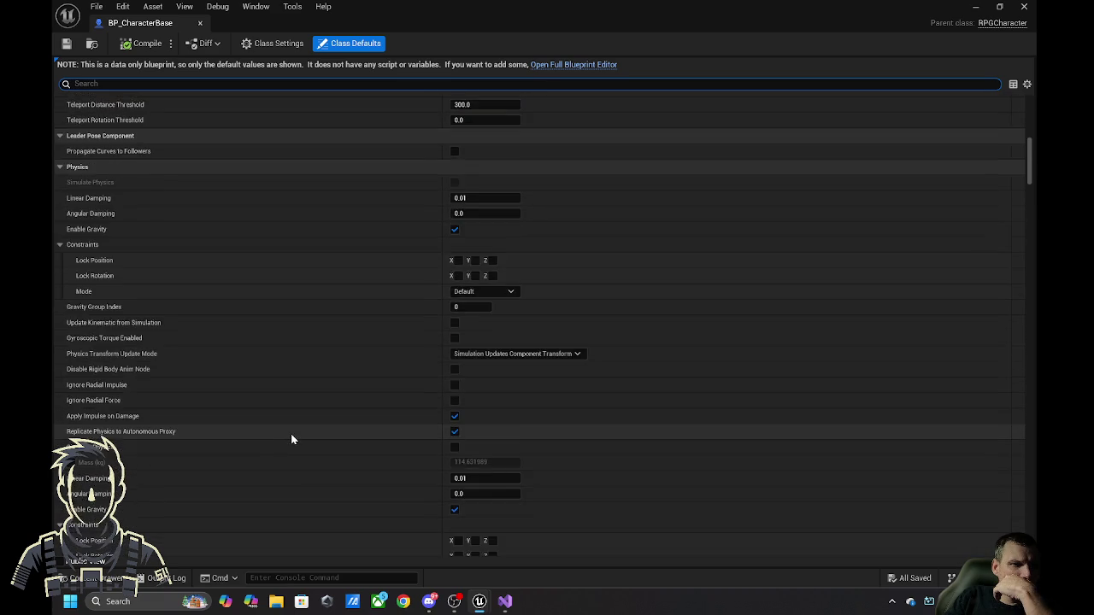
{"action": "scroll", "coordinate": [347, 407], "scroll_direction": "up", "scroll_amount": 10}
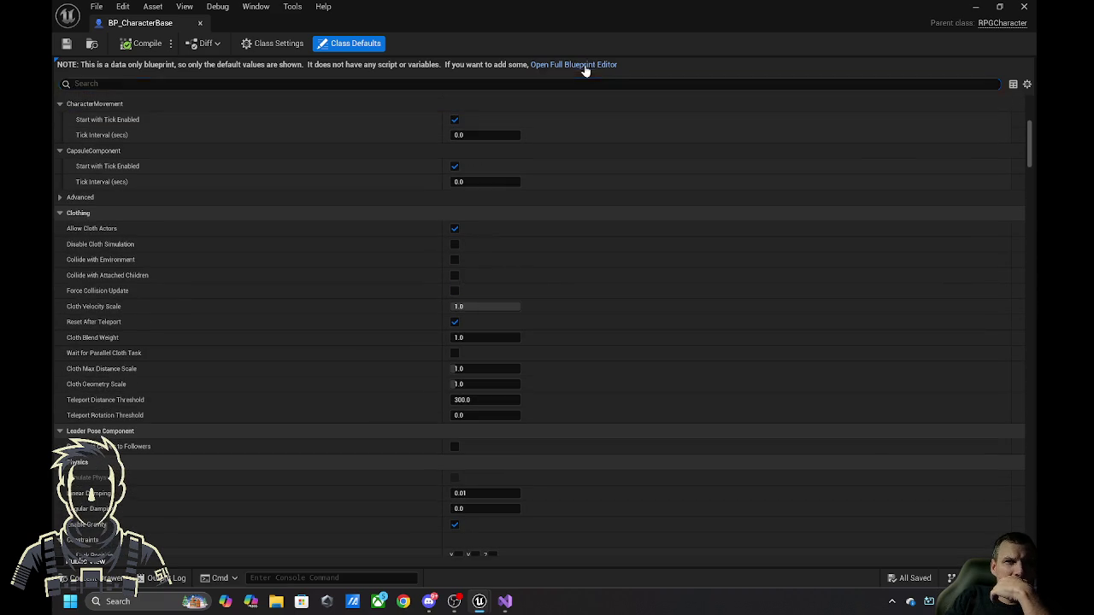
- Open BP_CharacterBase in the full Blueprint editor and search its Details for 'rpg'
{"action": "left_click", "coordinate": [568, 65]}
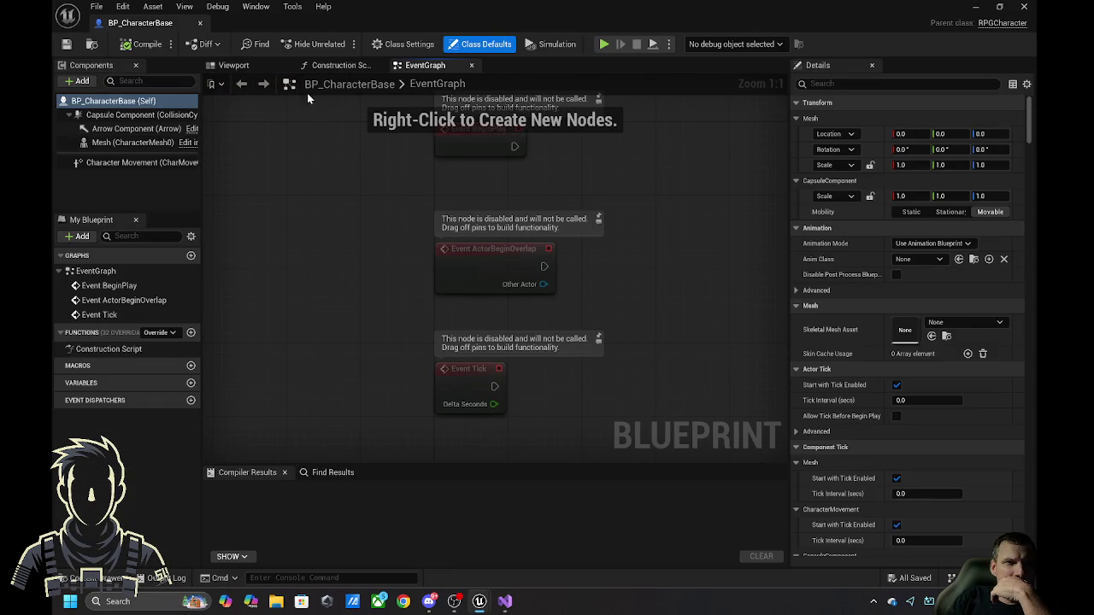
{"action": "scroll", "coordinate": [906, 325], "scroll_direction": "down", "scroll_amount": 3}
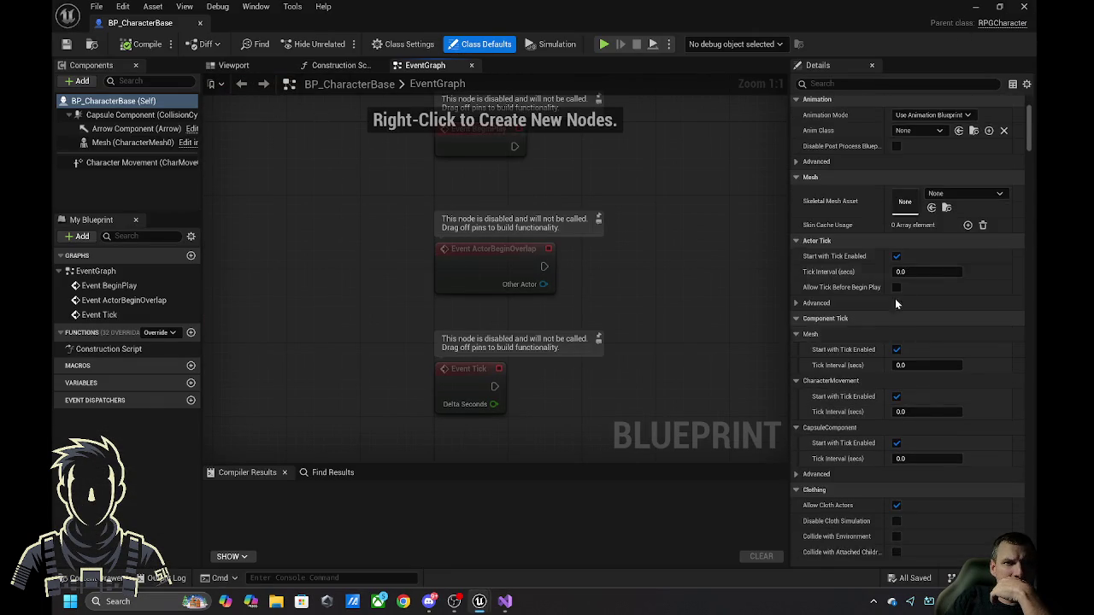
{"action": "scroll", "coordinate": [903, 329], "scroll_direction": "up", "scroll_amount": 5}
{"action": "left_click", "coordinate": [874, 85]}
{"action": "type", "text": "r"}
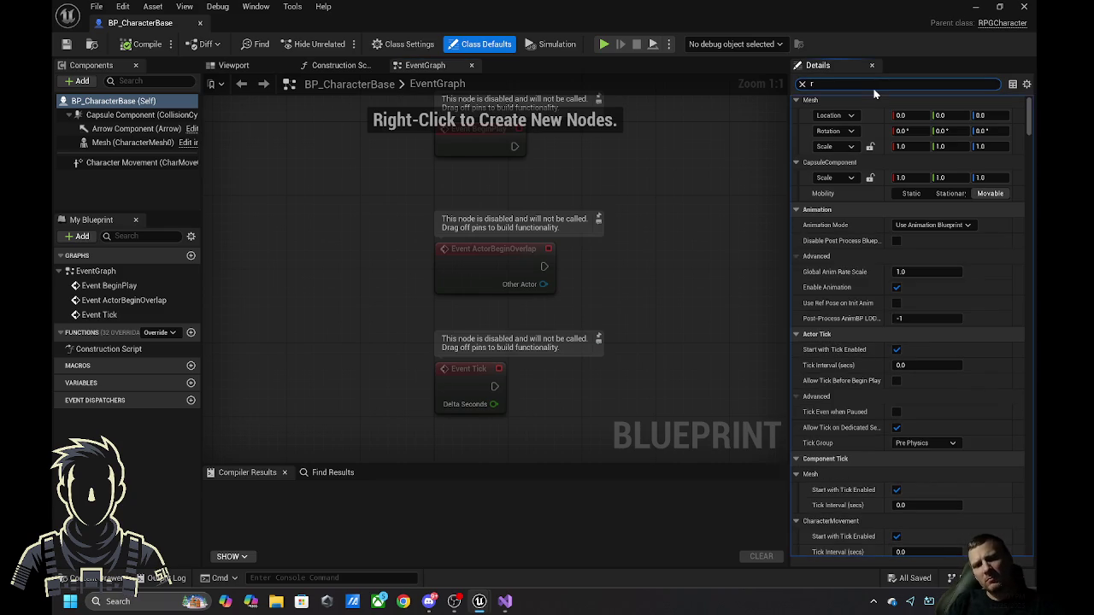
{"action": "type", "text": "pg"}
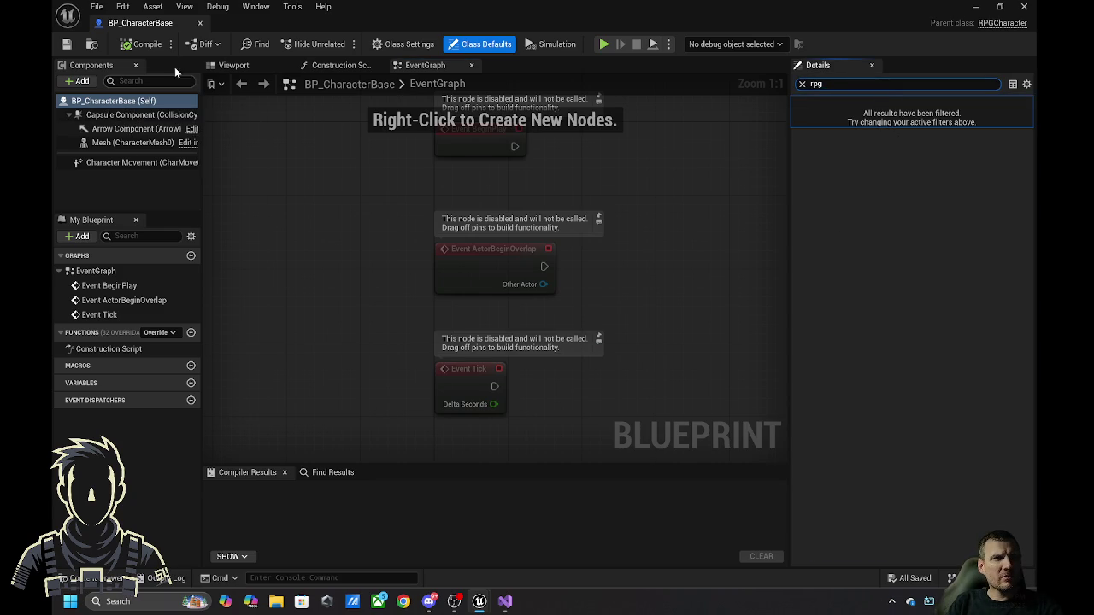
- Close and reopen BP_CharacterBase from the Content Drawer, then return to Visual Studio's RPGCharacter.h
{"action": "left_click", "coordinate": [200, 23]}
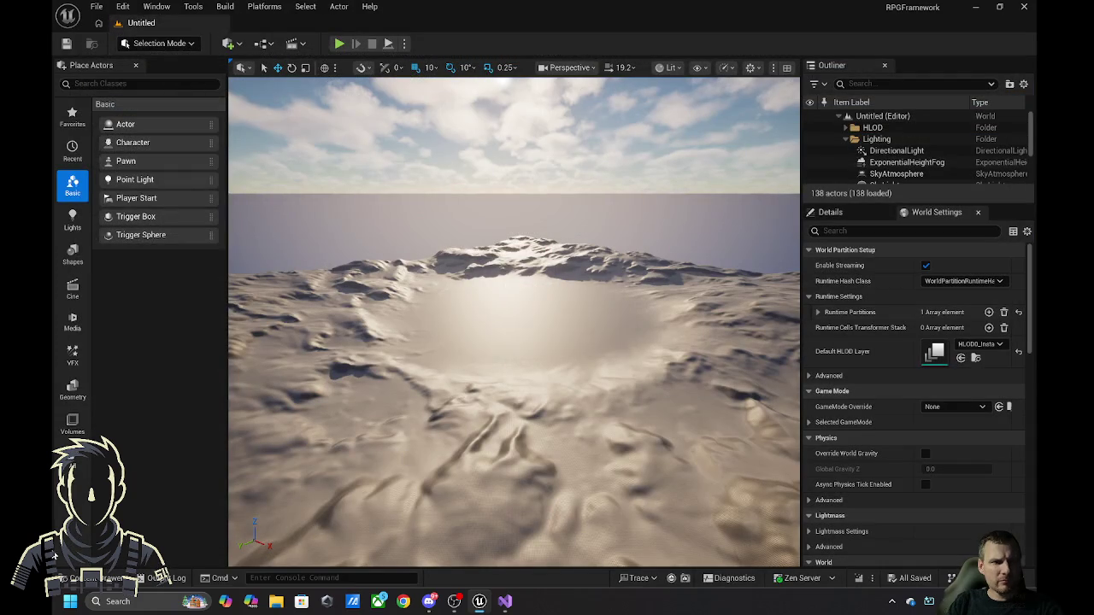
{"action": "left_click", "coordinate": [86, 578]}
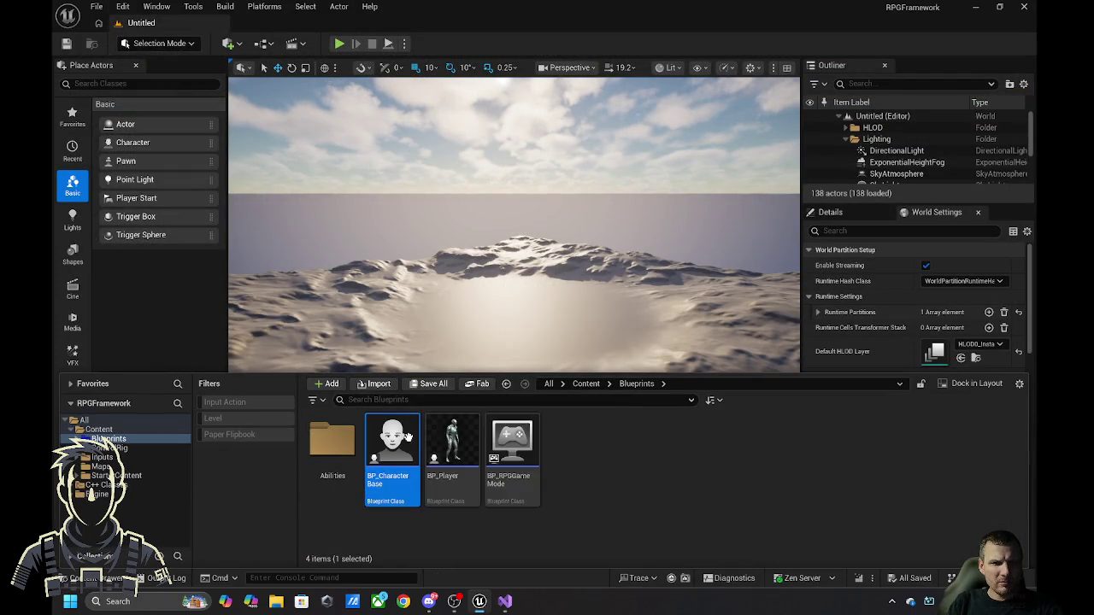
{"action": "double_click", "coordinate": [408, 437]}
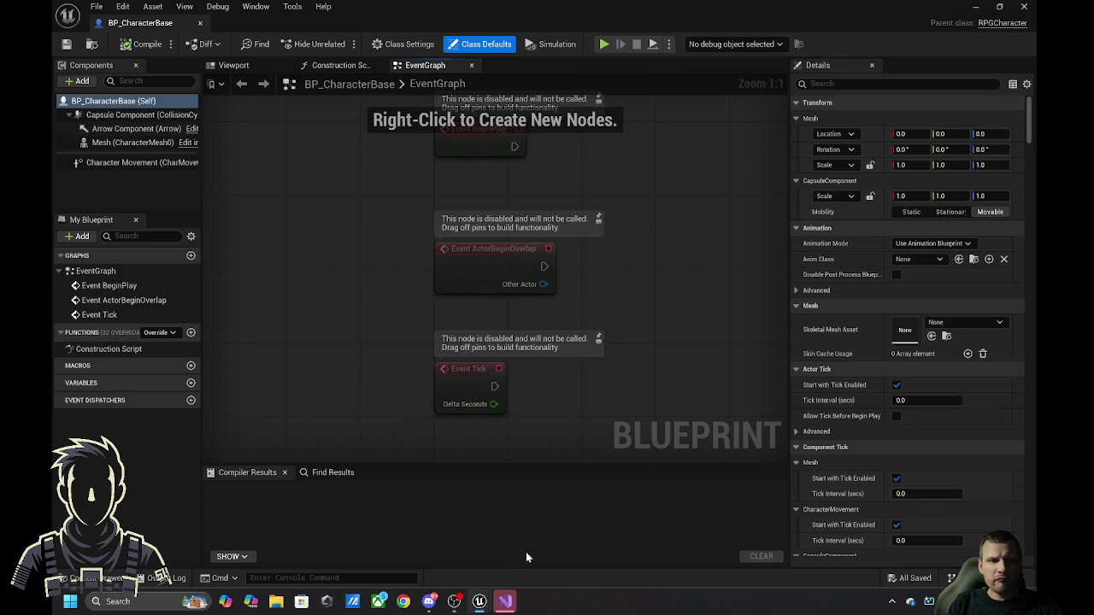
{"action": "left_click", "coordinate": [504, 601]}
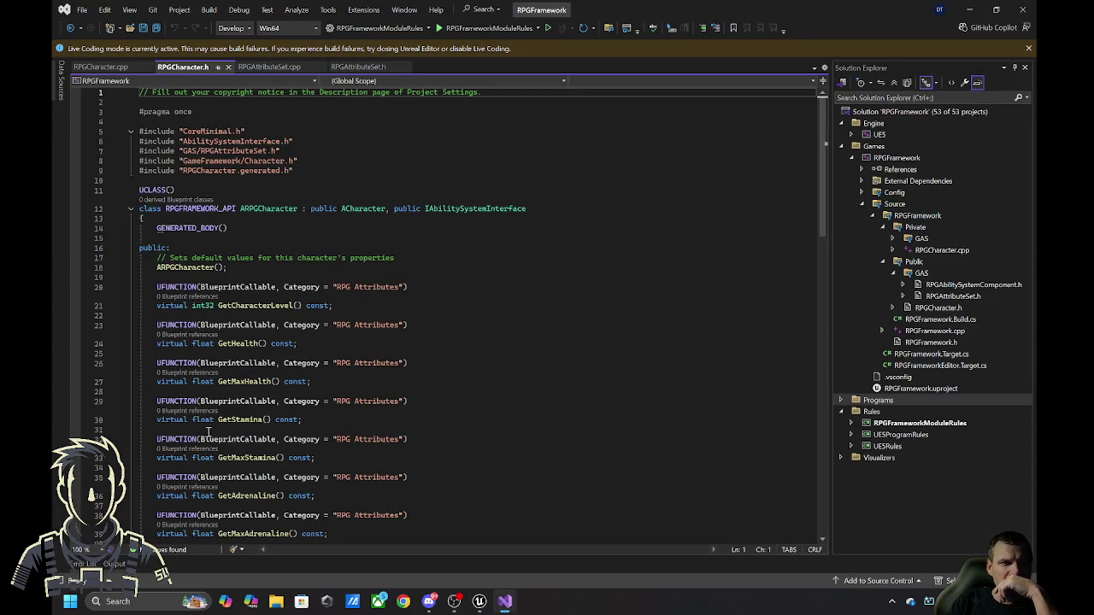
{"action": "mouse_move", "coordinate": [466, 211]}
{"action": "scroll", "coordinate": [457, 264], "scroll_direction": "down", "scroll_amount": 15}
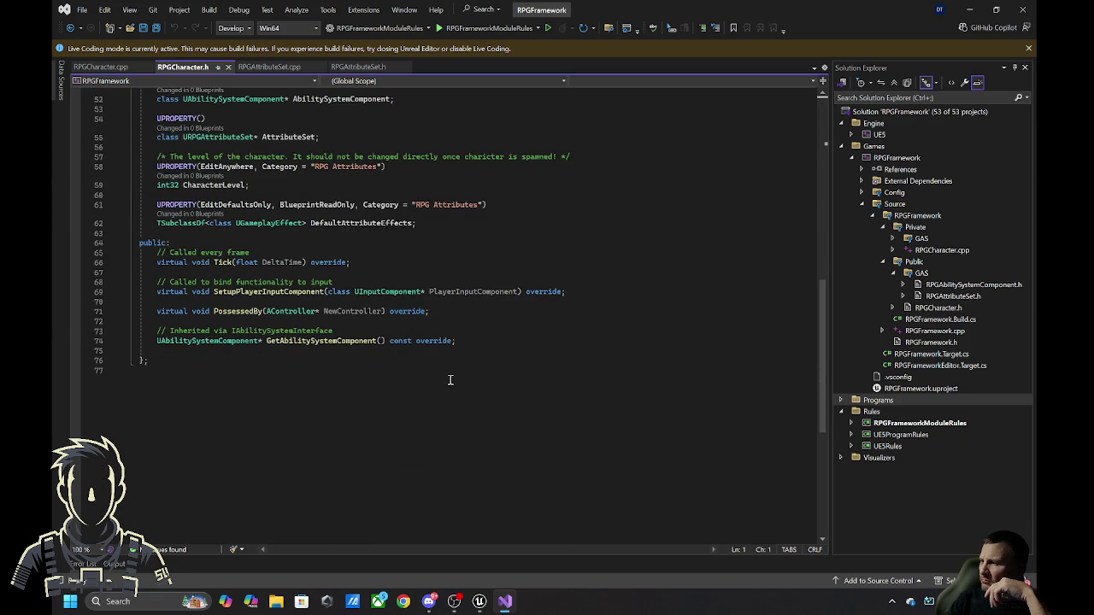
{"action": "scroll", "coordinate": [451, 379], "scroll_direction": "down", "scroll_amount": 6}
{"action": "scroll", "coordinate": [455, 385], "scroll_direction": "up", "scroll_amount": 20}
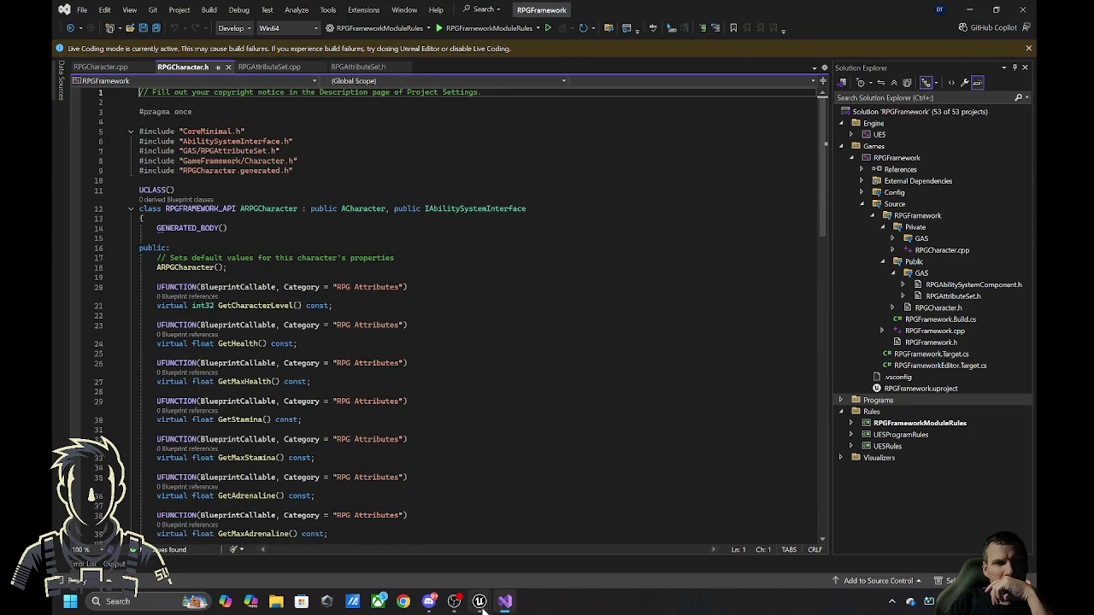
{"action": "mouse_move", "coordinate": [481, 605]}
{"action": "left_click", "coordinate": [521, 560]}
{"action": "left_click", "coordinate": [1024, 7]}
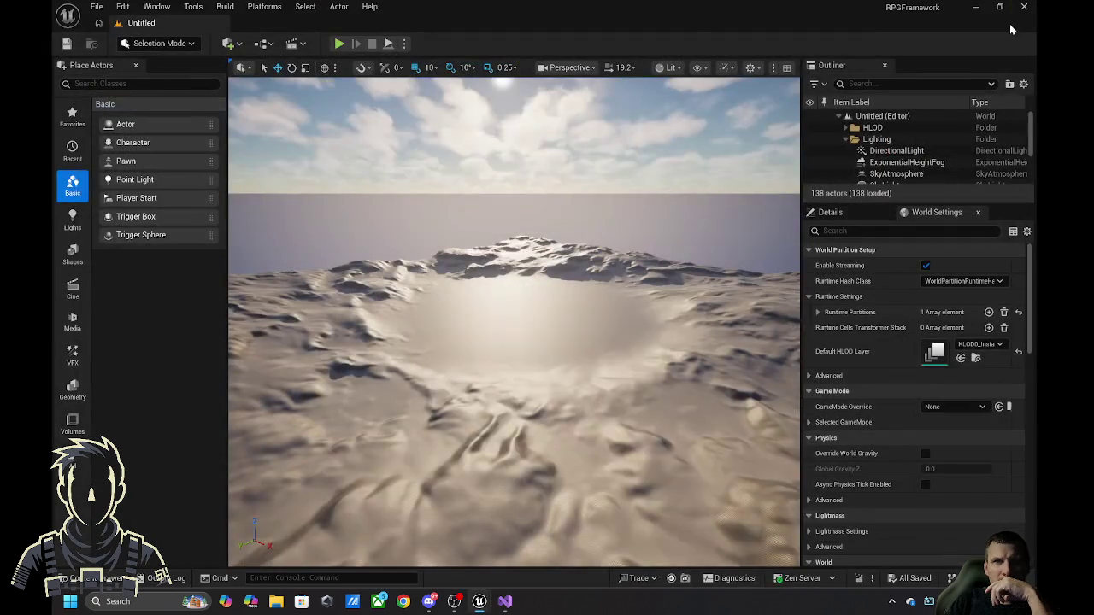
{"action": "left_click", "coordinate": [480, 602]}
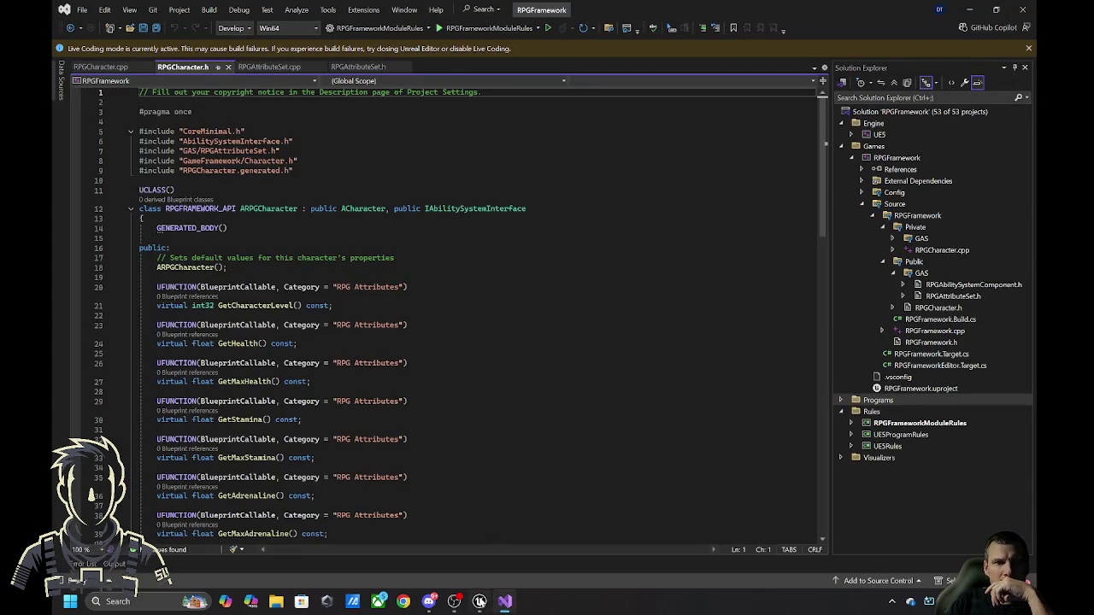
{"action": "left_click", "coordinate": [479, 602]}
{"action": "left_click", "coordinate": [480, 602]}
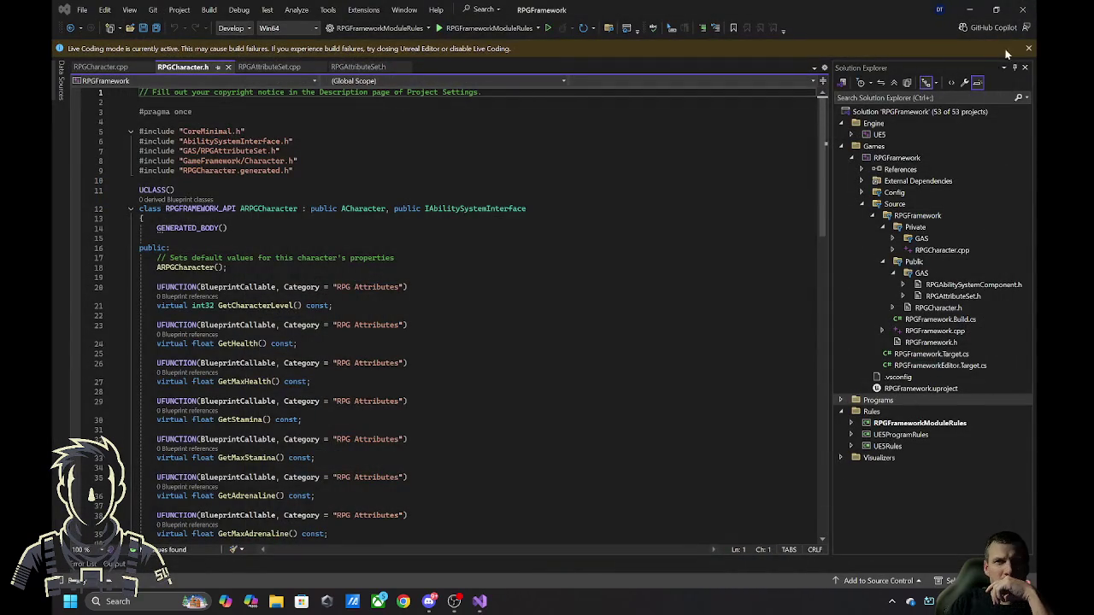
{"action": "left_click", "coordinate": [141, 32]}
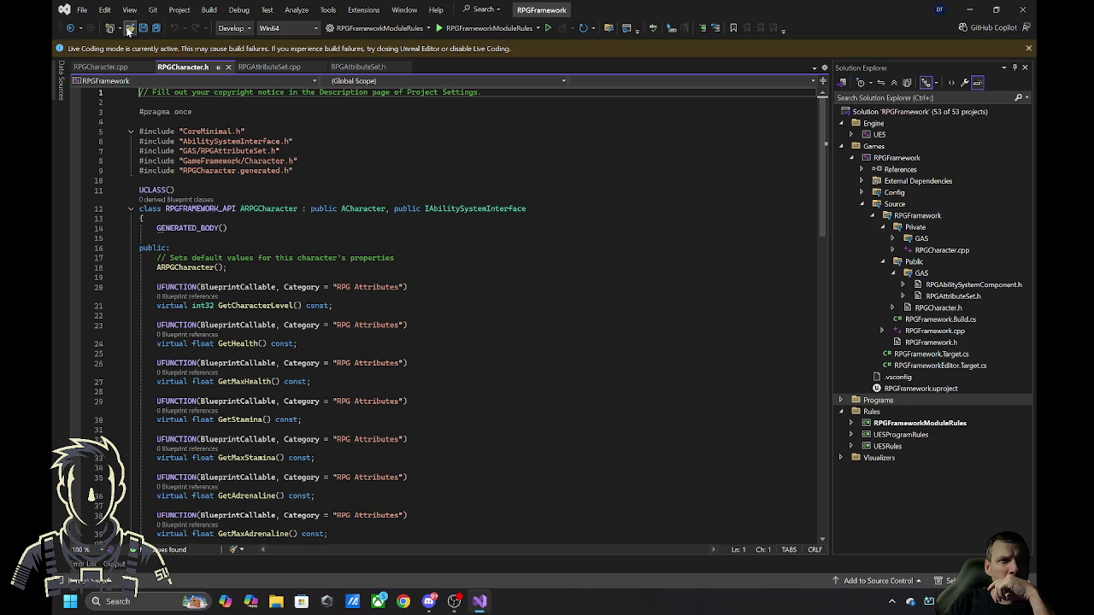
- Build RPGFramework with Ctrl+Shift+B, allow the firewall prompt, and confirm 1 succeeded, 0 failed
{"action": "key", "text": "ctrl+shift+b"}
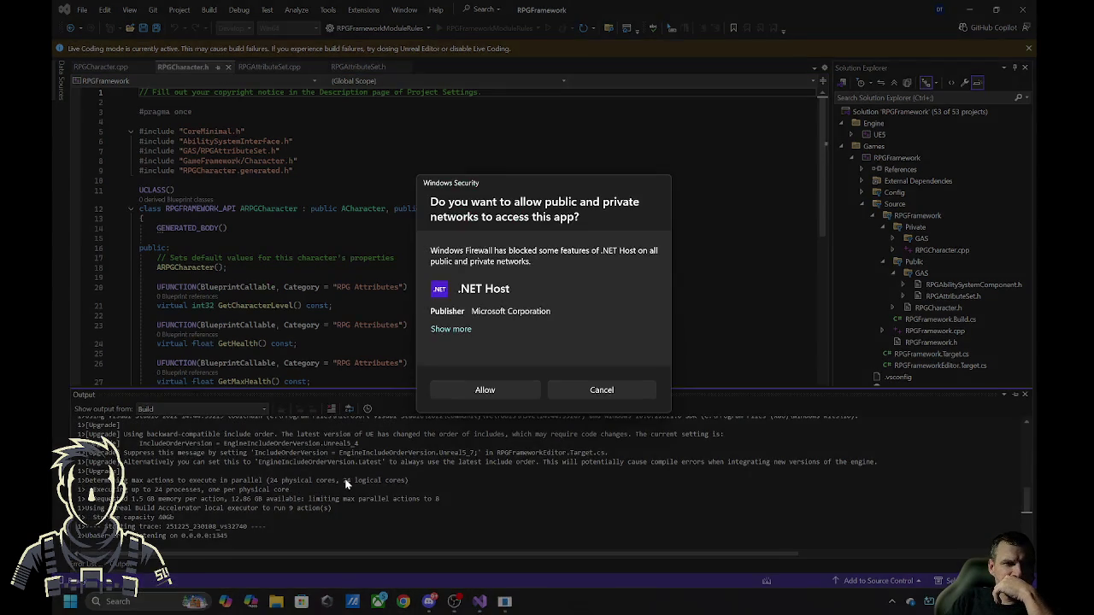
{"action": "left_click", "coordinate": [485, 389]}
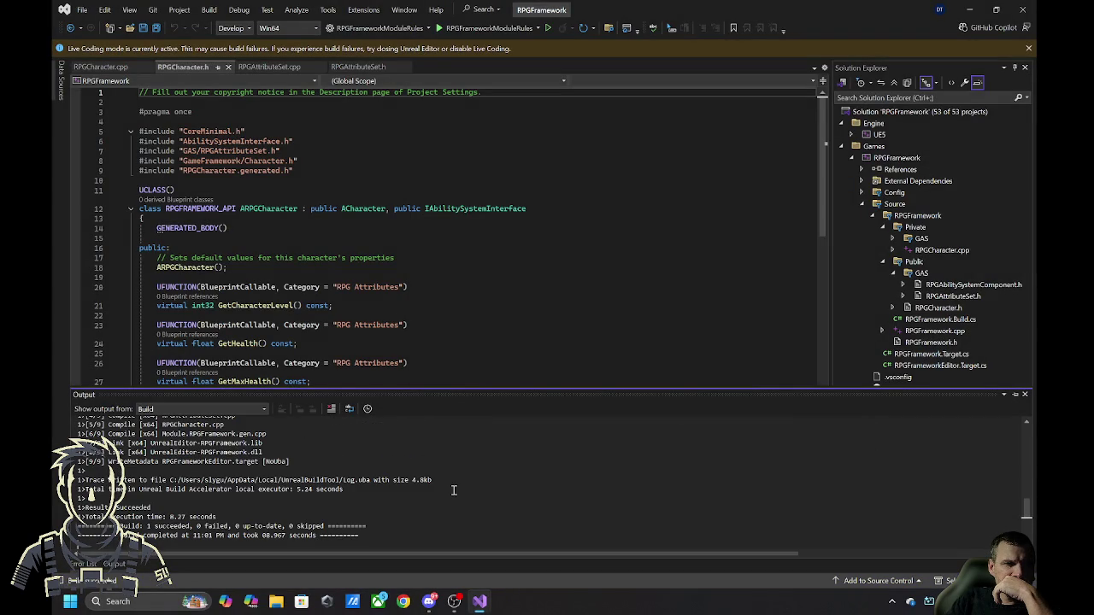
{"action": "scroll", "coordinate": [436, 513], "scroll_direction": "down", "scroll_amount": 5}
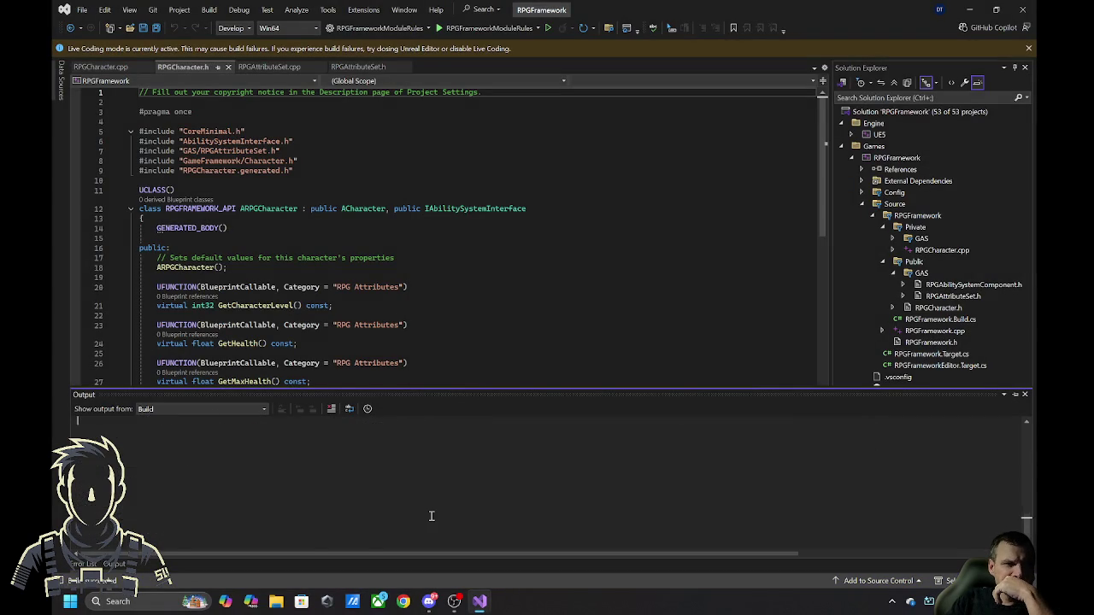
{"action": "scroll", "coordinate": [433, 514], "scroll_direction": "up", "scroll_amount": 5}
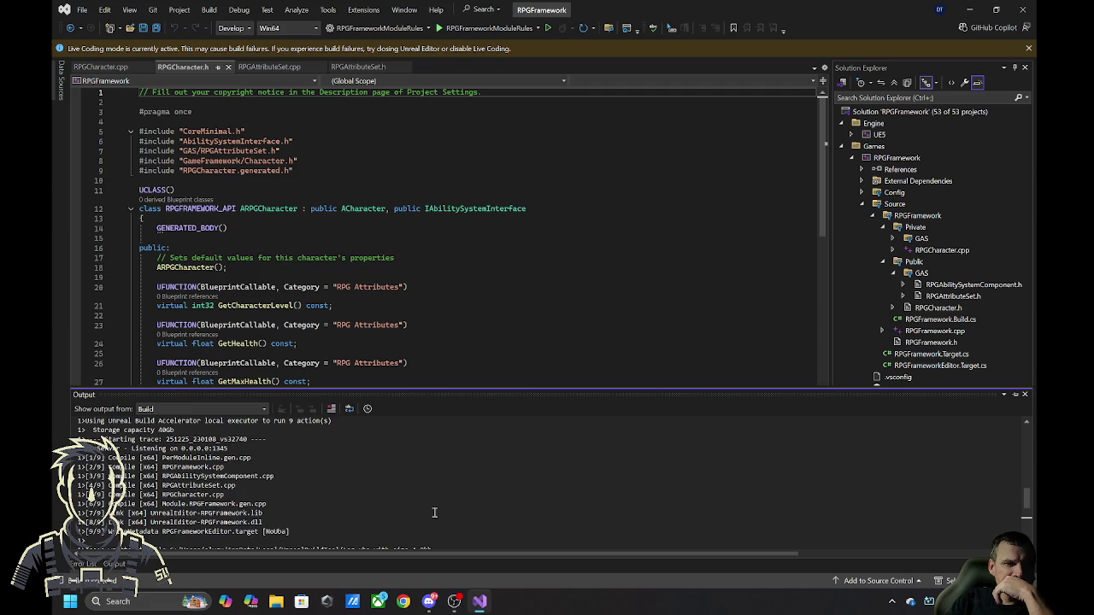
{"action": "scroll", "coordinate": [434, 512], "scroll_direction": "down", "scroll_amount": 3}
- Close Visual Studio, relaunch Unreal Engine, and open RPGFramework from My Projects
{"action": "left_click", "coordinate": [1022, 9]}
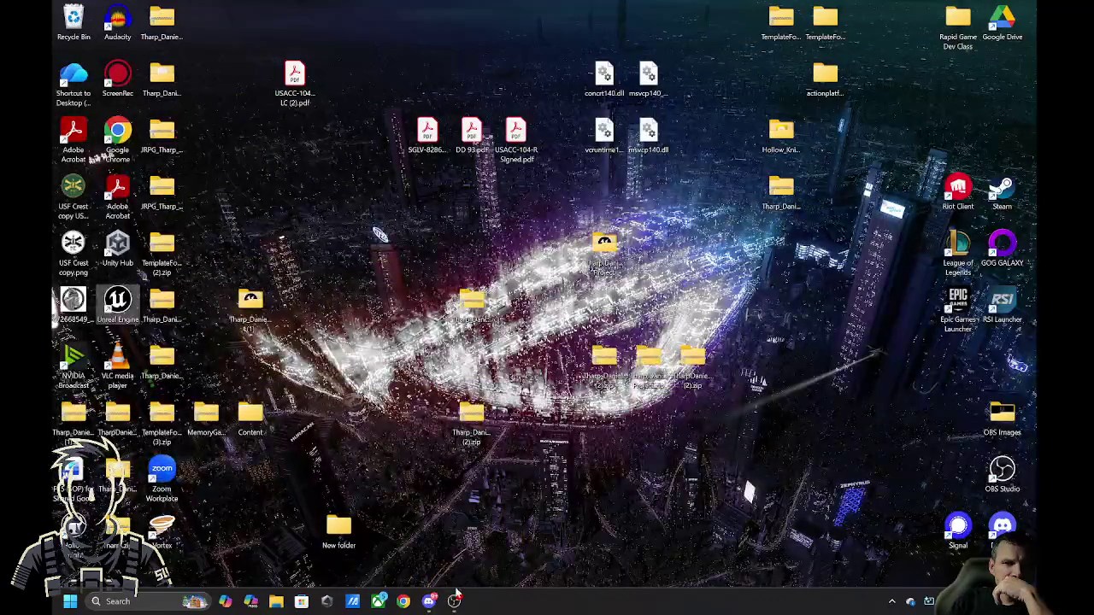
{"action": "double_click", "coordinate": [117, 299]}
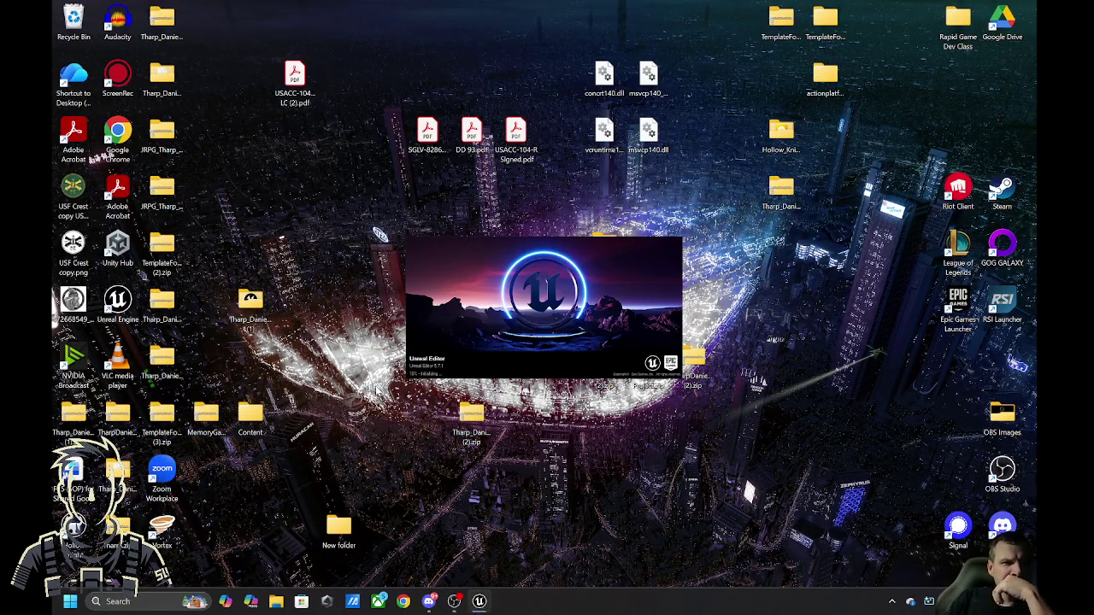
{"action": "double_click", "coordinate": [248, 300]}
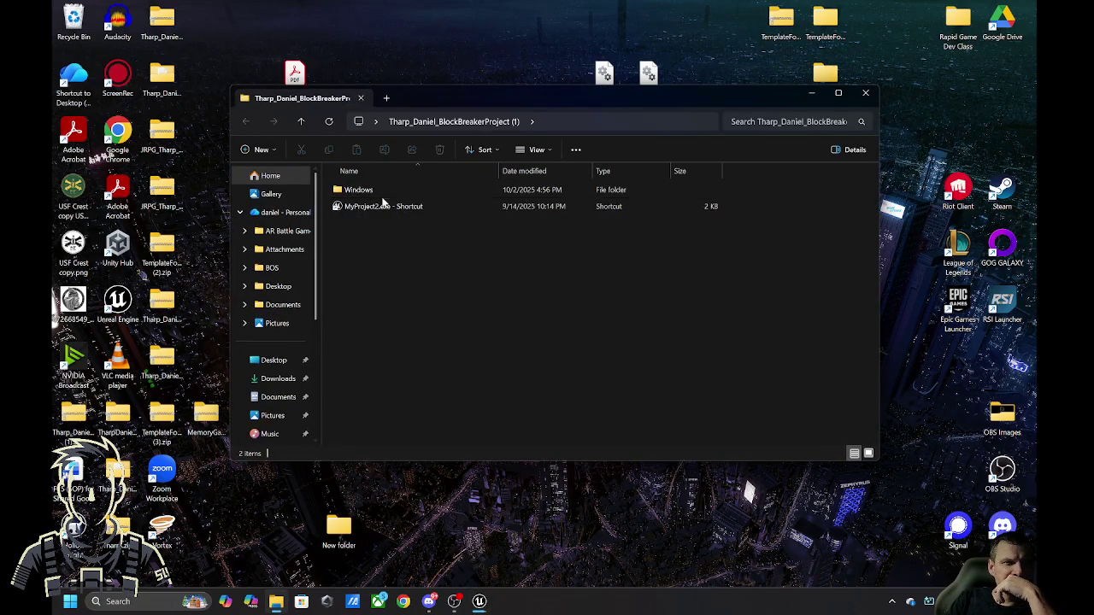
{"action": "left_click", "coordinate": [863, 94]}
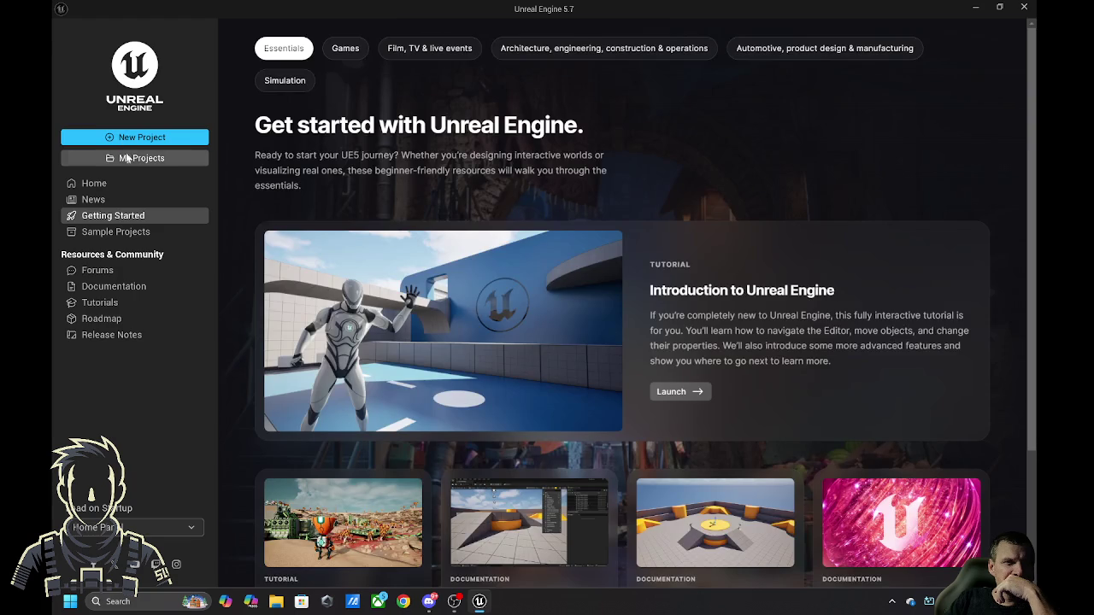
{"action": "left_click", "coordinate": [130, 158]}
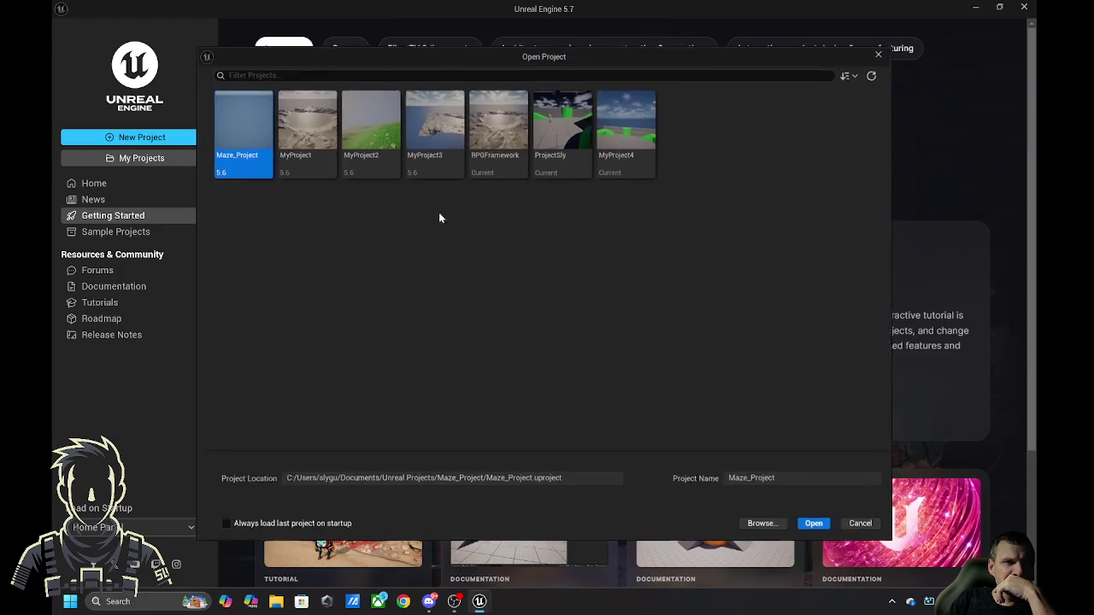
{"action": "double_click", "coordinate": [493, 125]}
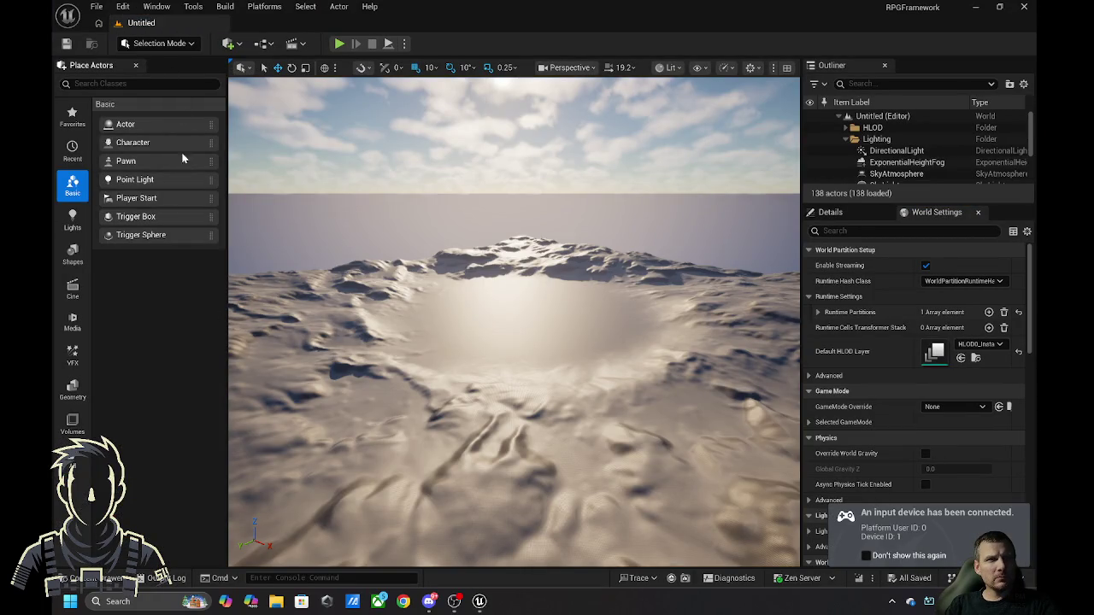
- Open BP_CharacterBase's class defaults, filter by 'rpg', and set Default Attribute Effects to GE_CharracterAttributes
{"action": "left_click", "coordinate": [101, 578]}
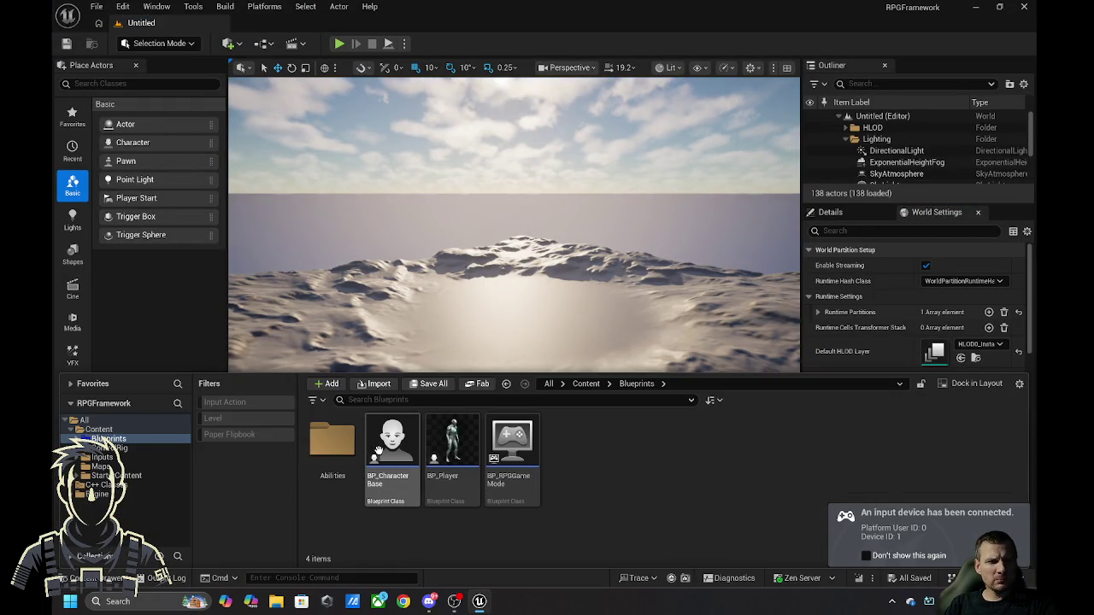
{"action": "double_click", "coordinate": [392, 448]}
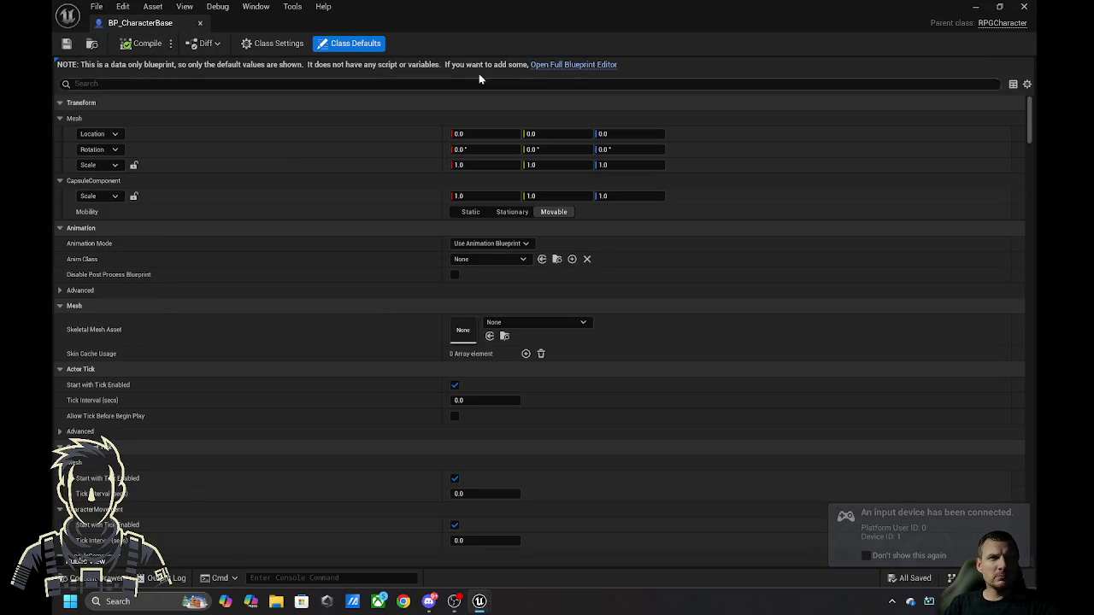
{"action": "left_click", "coordinate": [311, 84]}
{"action": "type", "text": "rp"}
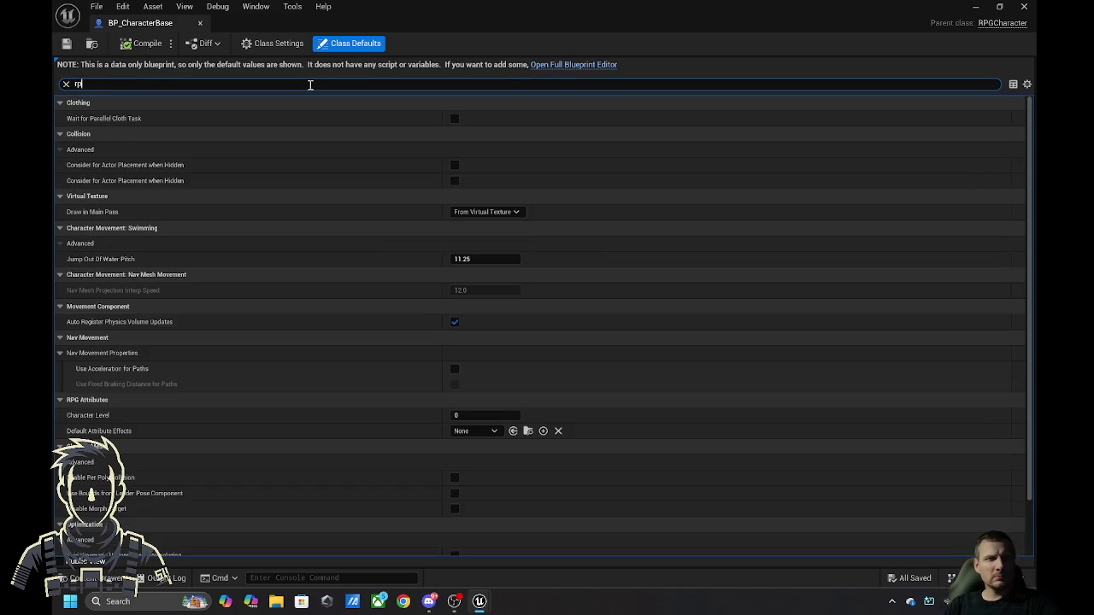
{"action": "type", "text": "g"}
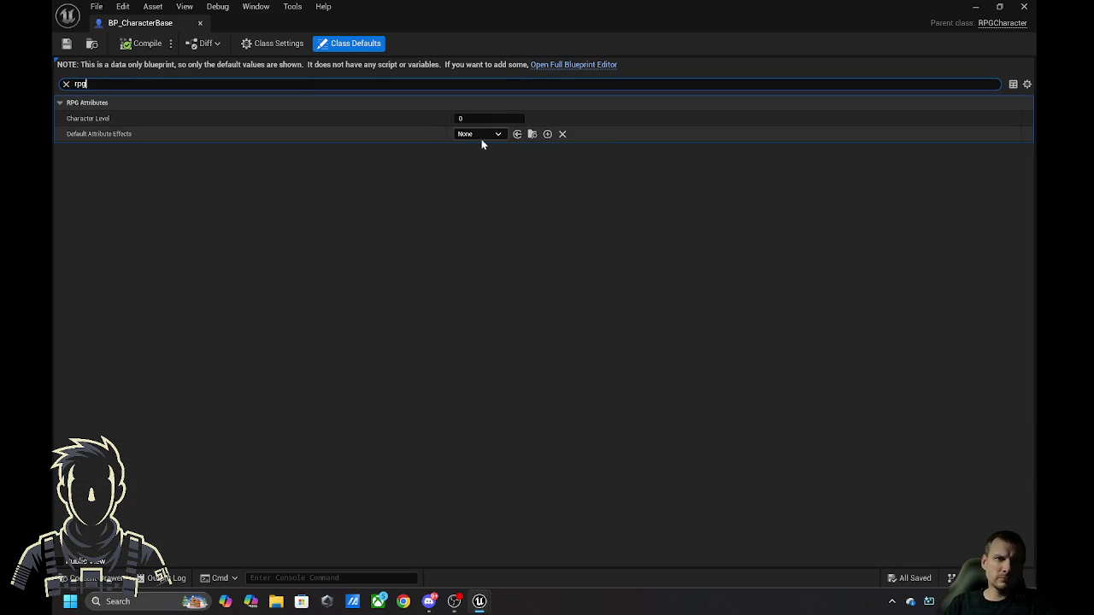
{"action": "left_click", "coordinate": [481, 135]}
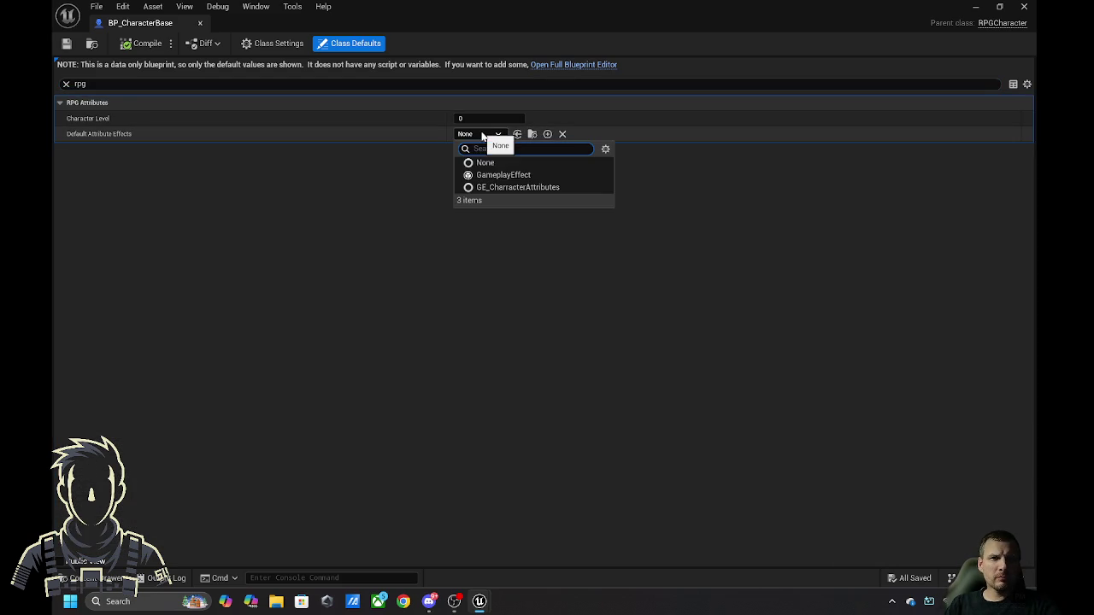
{"action": "left_click", "coordinate": [513, 187]}
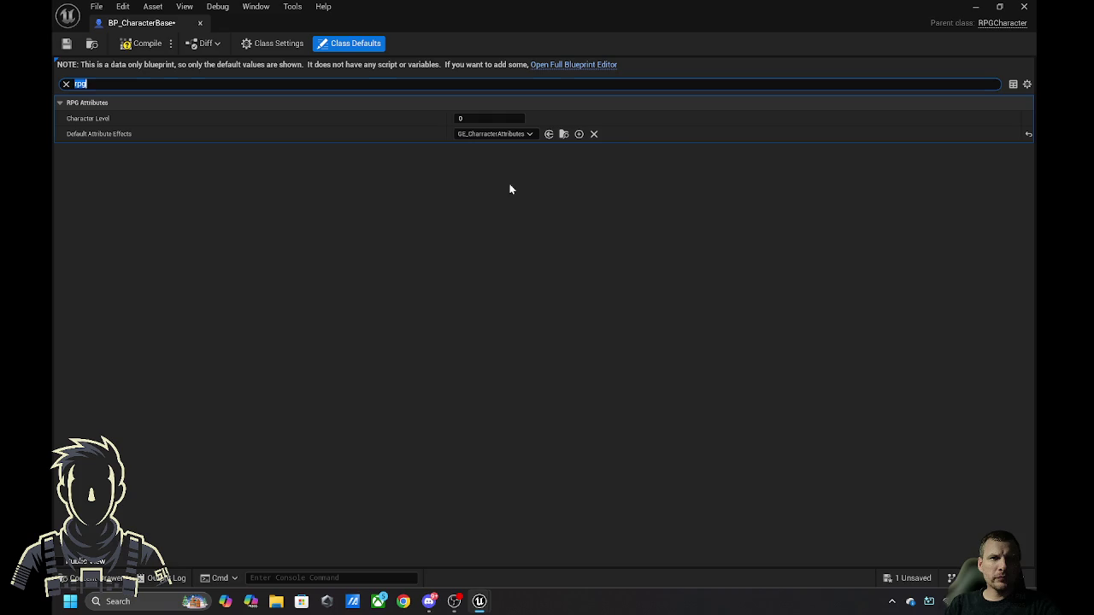
{"action": "left_click", "coordinate": [444, 209]}
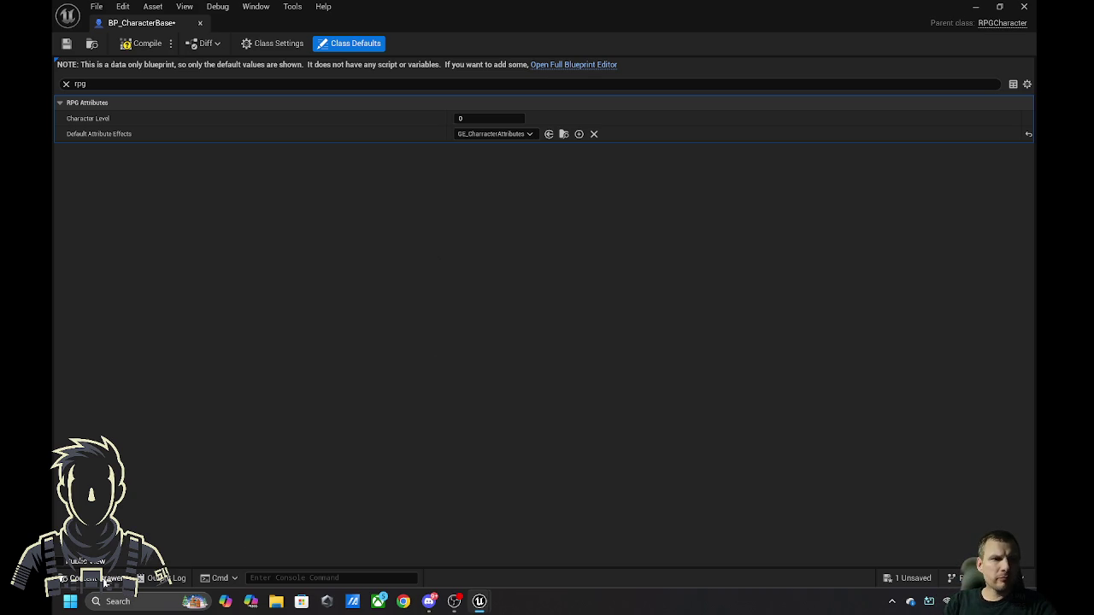
- Save BP_CharacterBase using Save Selected from the '1 Unsaved' list
{"action": "left_click", "coordinate": [107, 578]}
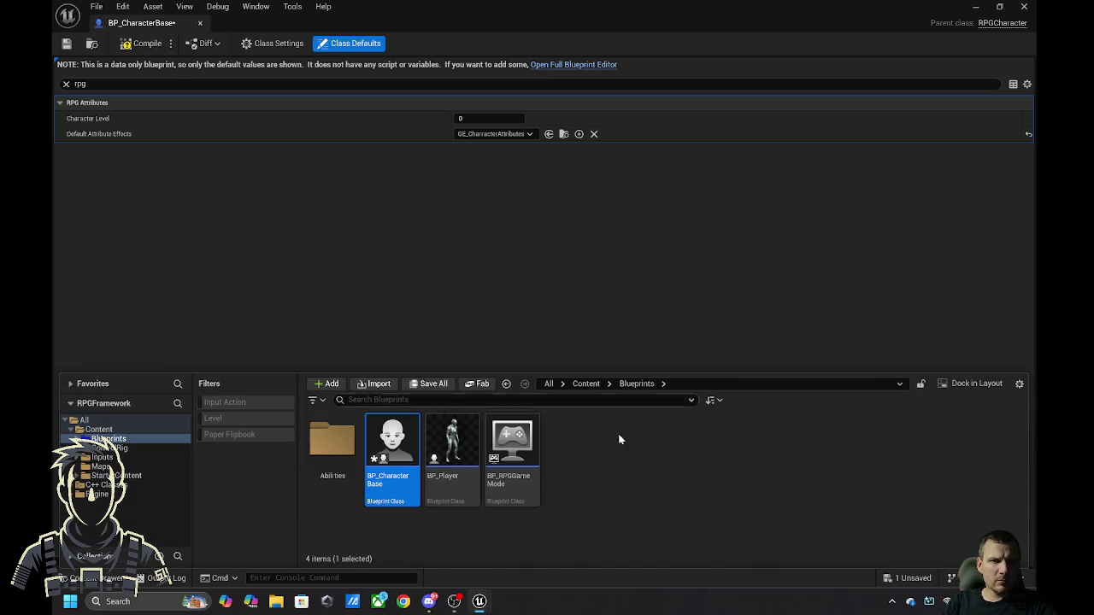
{"action": "left_click", "coordinate": [904, 584]}
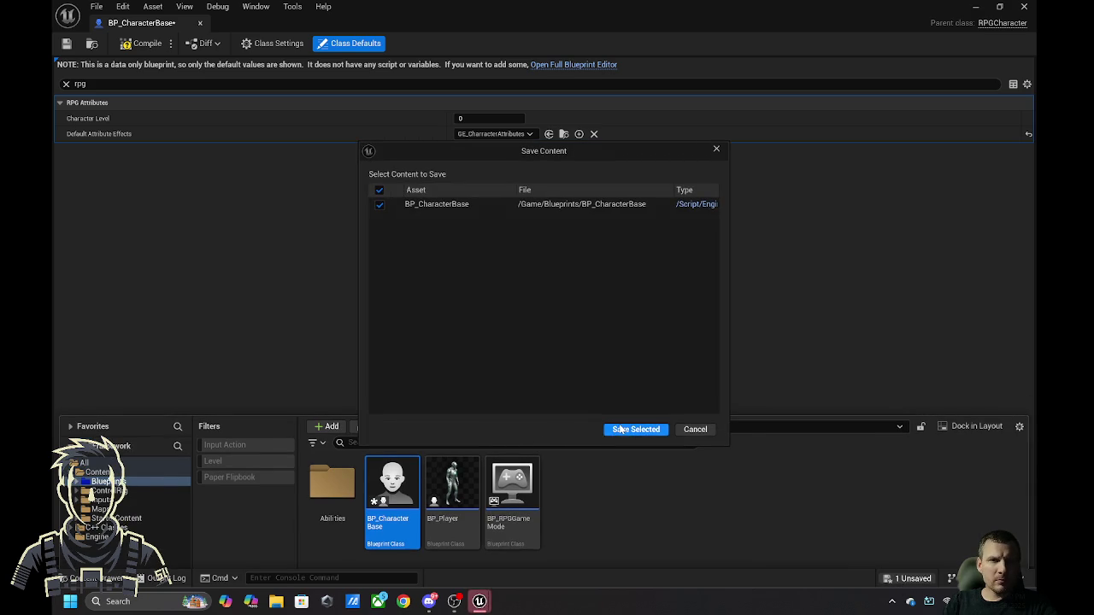
{"action": "left_click", "coordinate": [624, 432]}
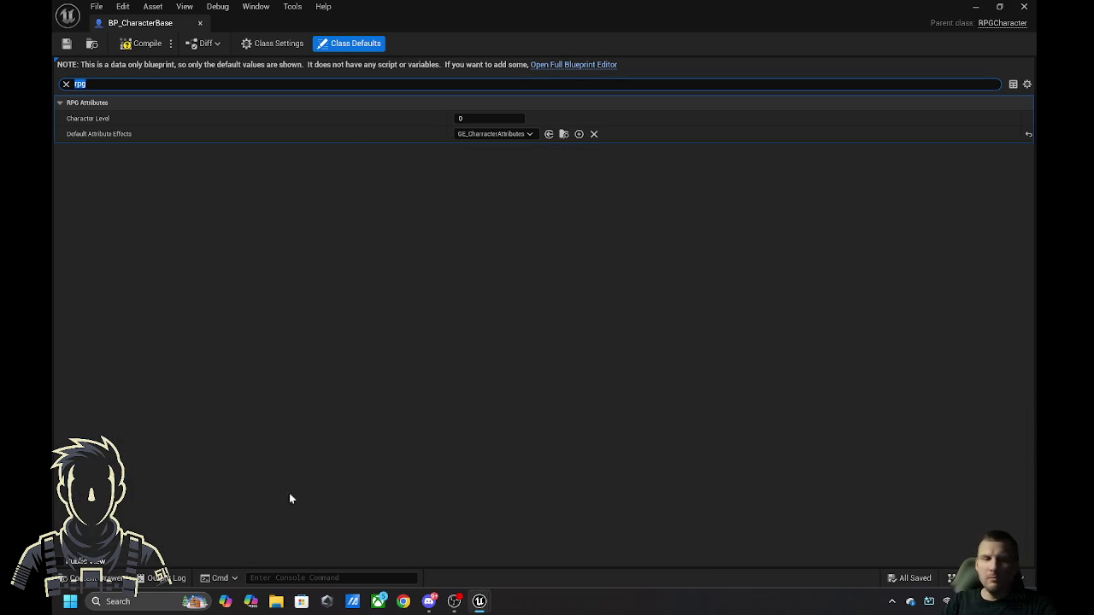
{"action": "left_click", "coordinate": [89, 586]}
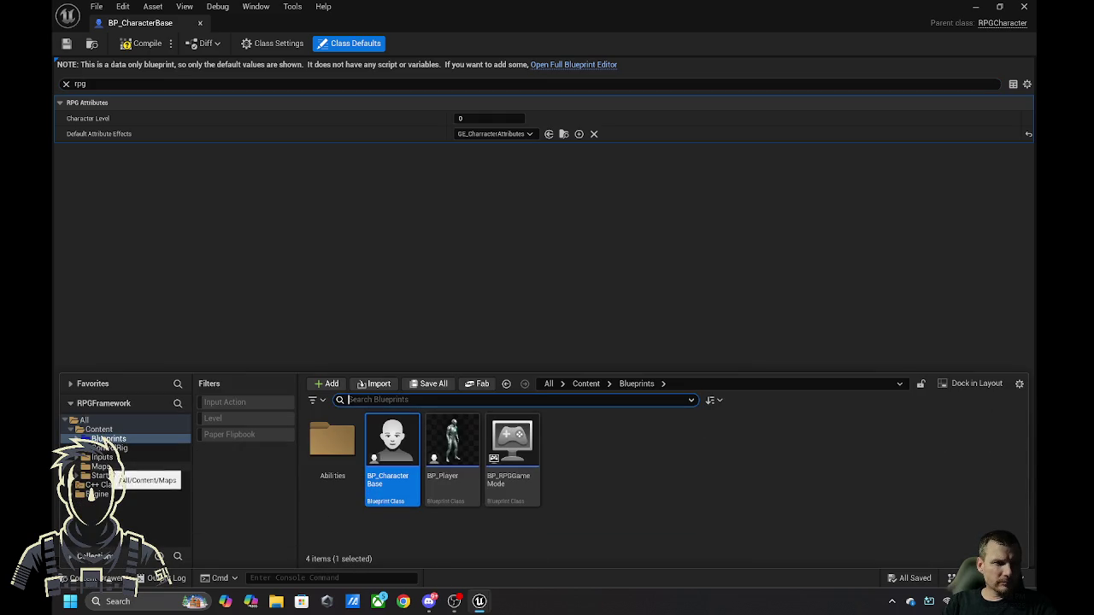
- Browse the Content, StarterContent and All folders in the Content Drawer, then close it
{"action": "left_click", "coordinate": [584, 385]}
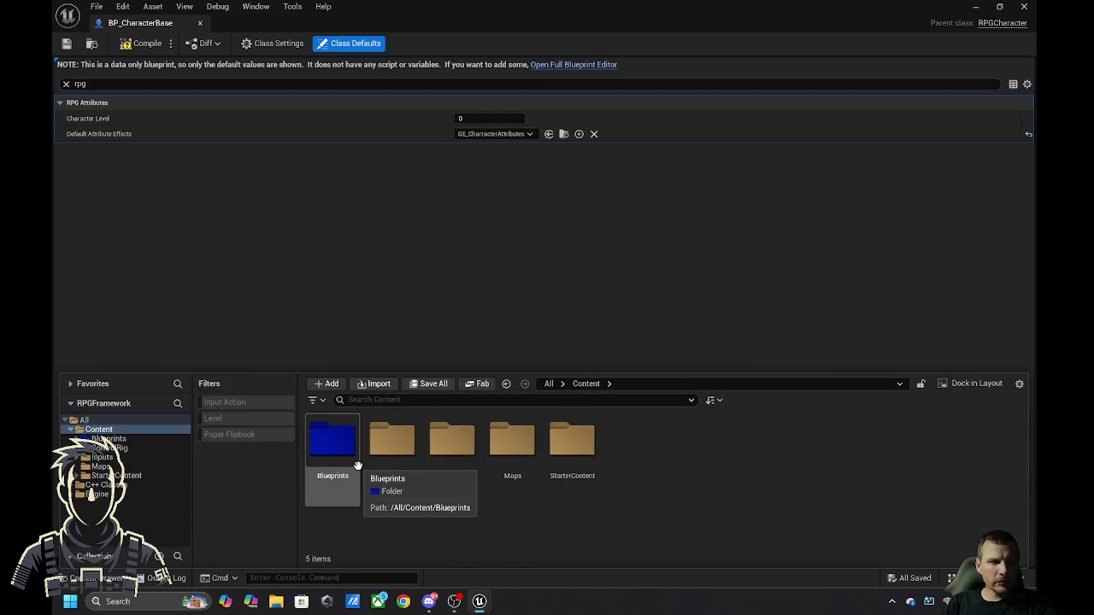
{"action": "double_click", "coordinate": [576, 446]}
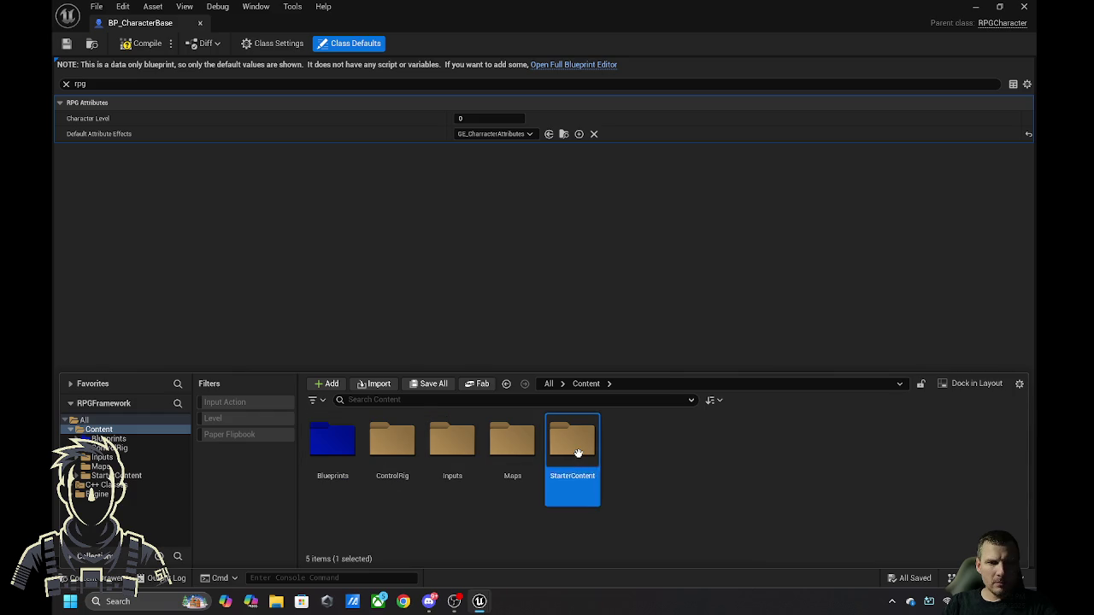
{"action": "left_click", "coordinate": [549, 384]}
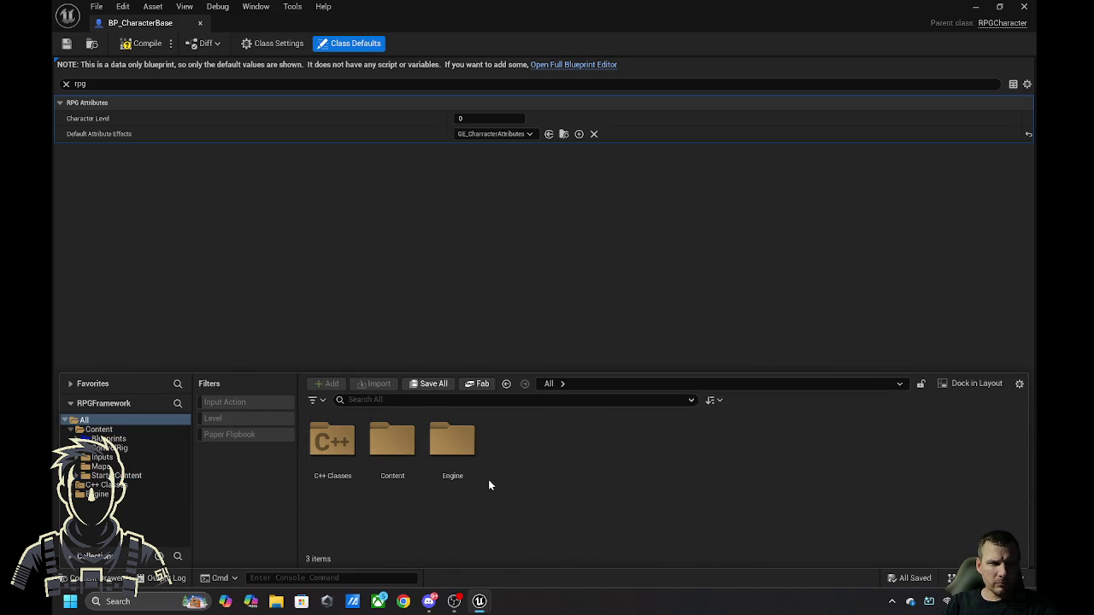
{"action": "double_click", "coordinate": [376, 443]}
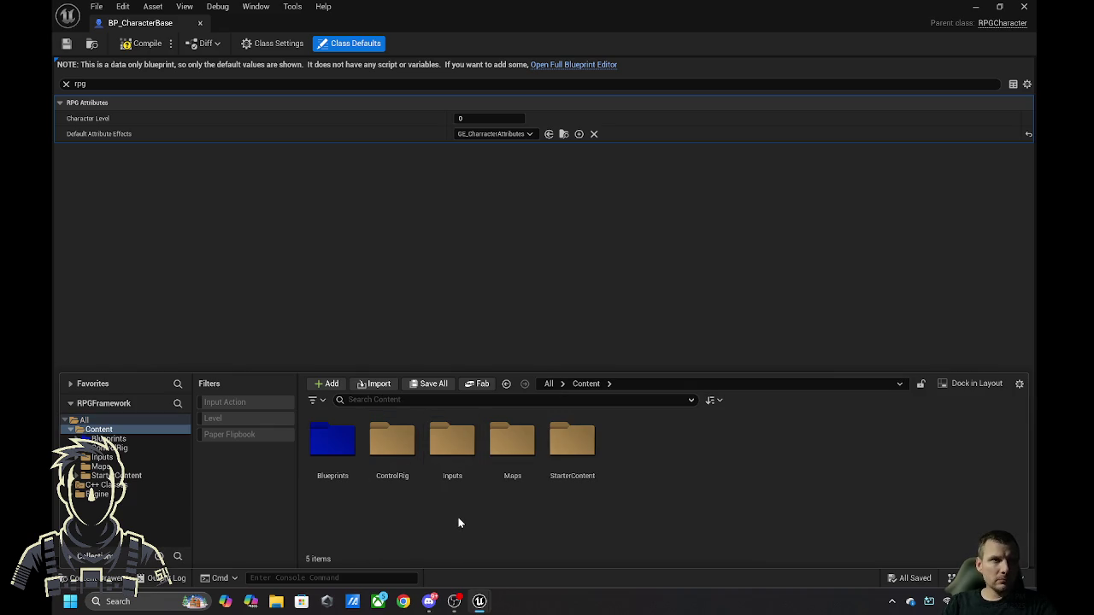
{"action": "left_click", "coordinate": [141, 44]}
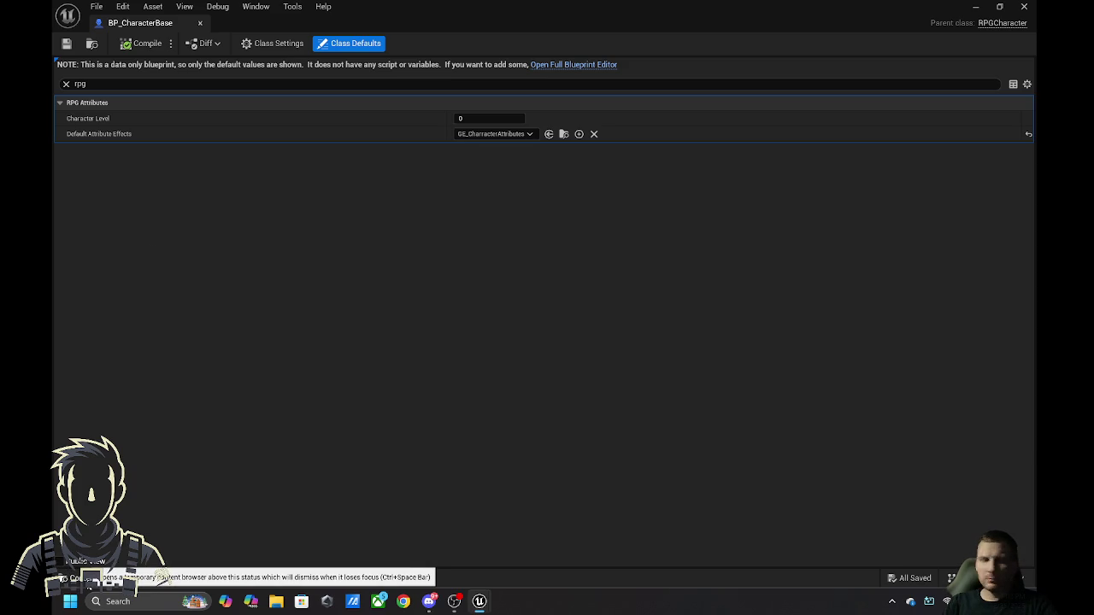
{"action": "left_click", "coordinate": [90, 579]}
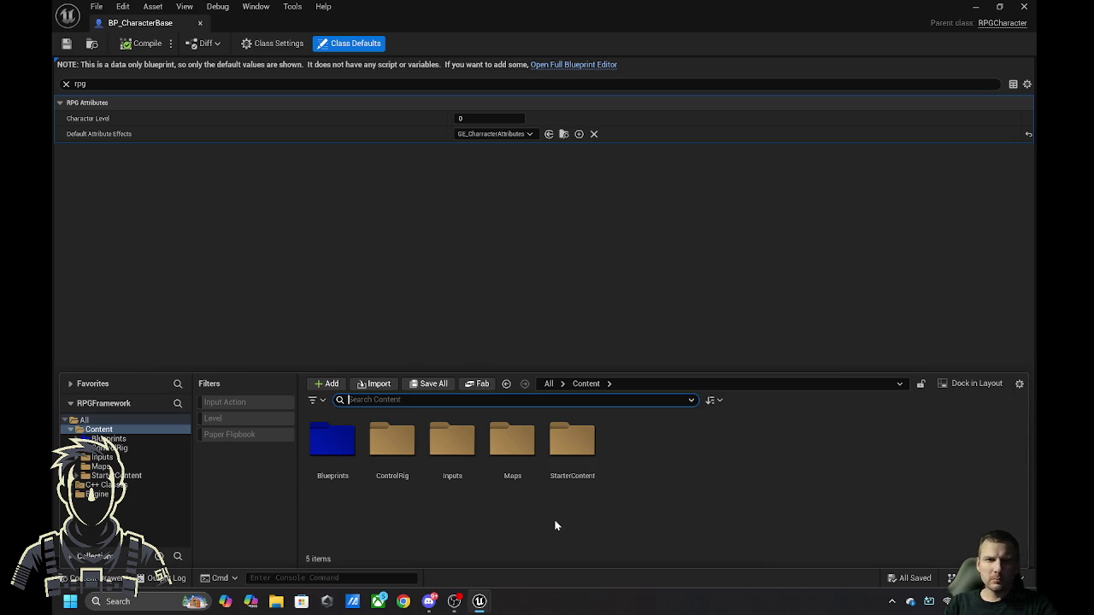
{"action": "left_click", "coordinate": [353, 253]}
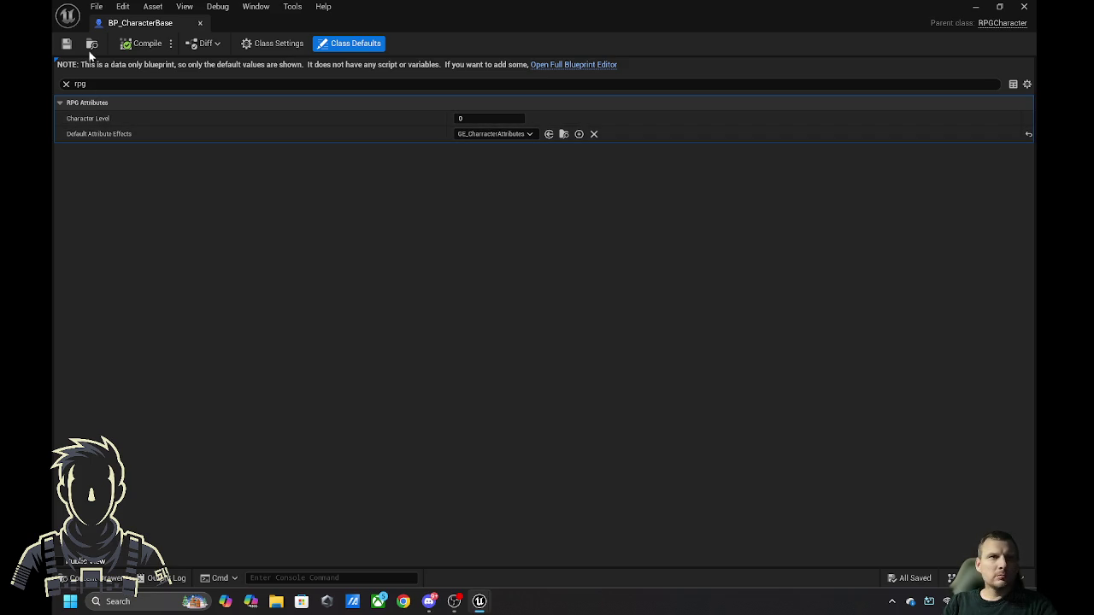
- Touch the Character Level field, then open the full Blueprint editor and the RPGCharacter.h parent class
{"action": "left_click", "coordinate": [462, 118]}
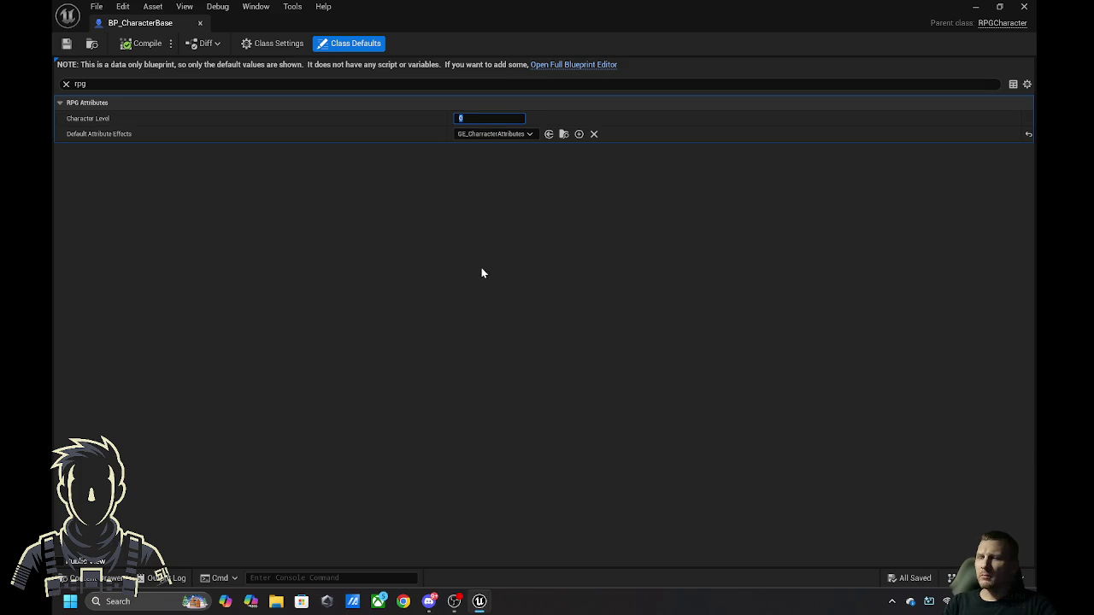
{"action": "mouse_move", "coordinate": [480, 603]}
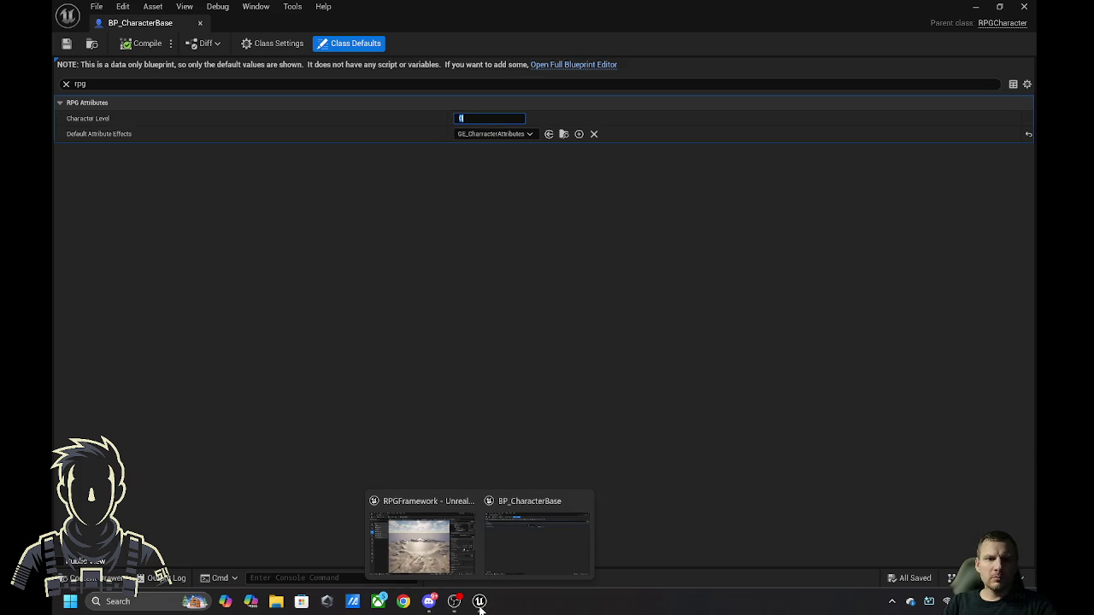
{"action": "left_click", "coordinate": [513, 197]}
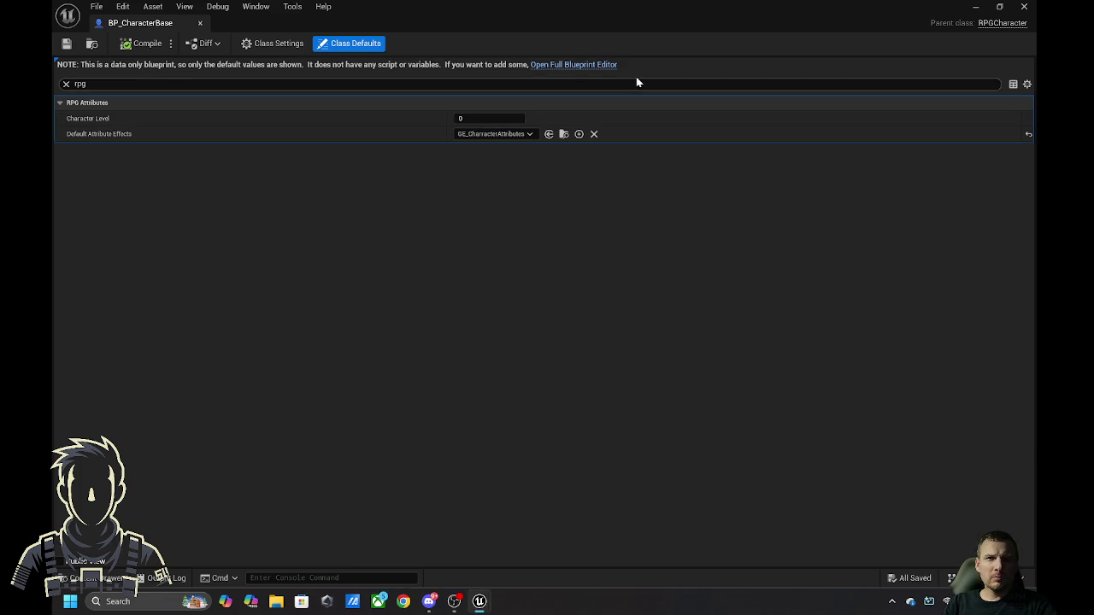
{"action": "left_click", "coordinate": [592, 68]}
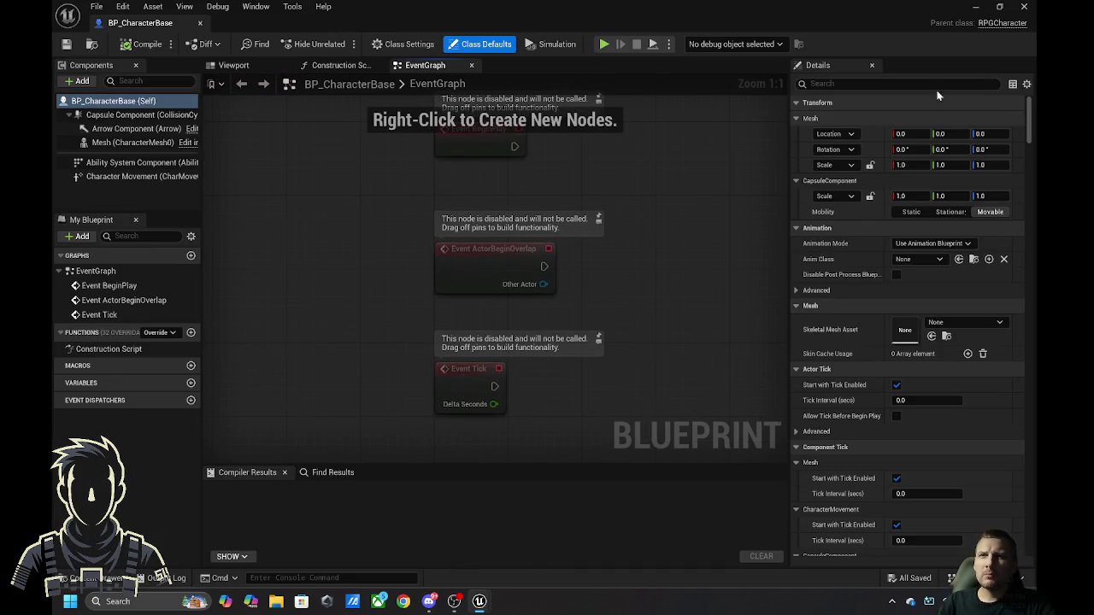
{"action": "left_click", "coordinate": [1002, 23]}
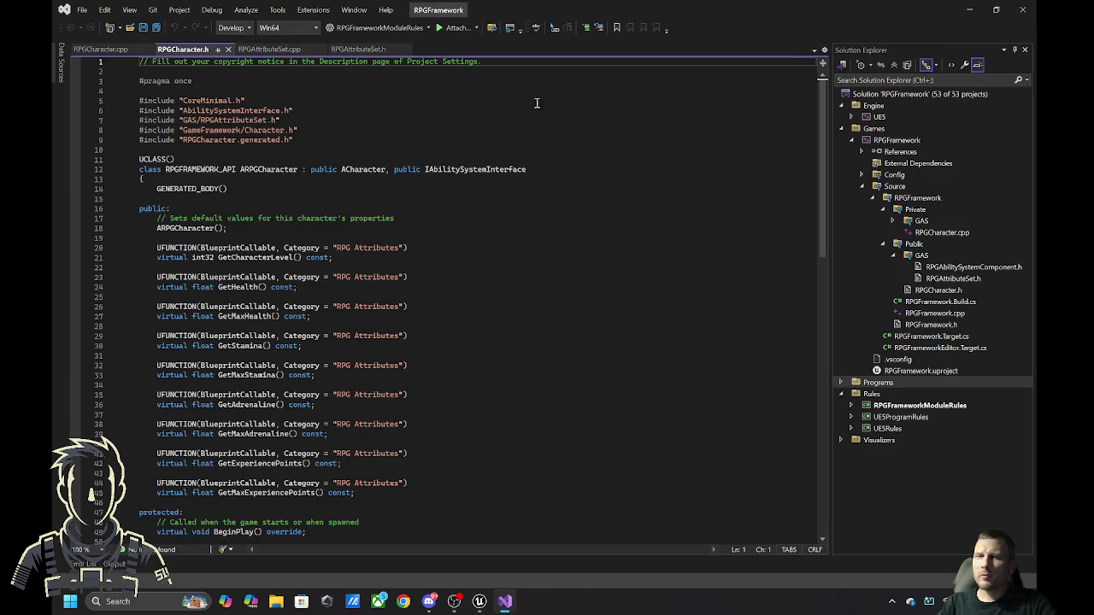
- Add '//Set Character Level' and 'CharacterLevel = 1;' at the end of the ARPGCharacter constructor
{"action": "left_click", "coordinate": [100, 51]}
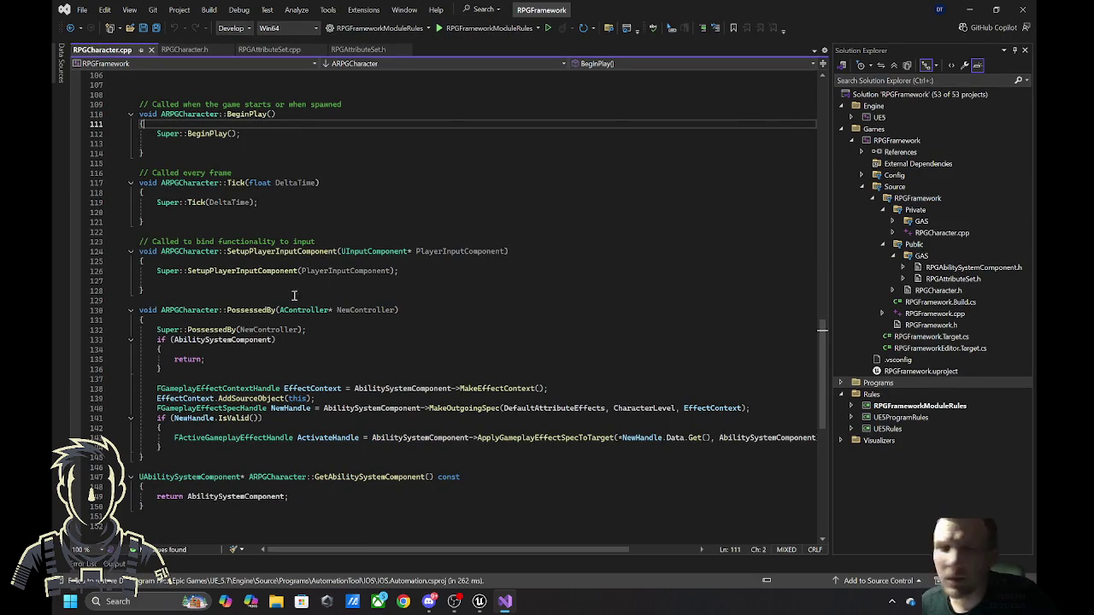
{"action": "scroll", "coordinate": [295, 289], "scroll_direction": "up", "scroll_amount": 20}
{"action": "scroll", "coordinate": [290, 287], "scroll_direction": "up", "scroll_amount": 14}
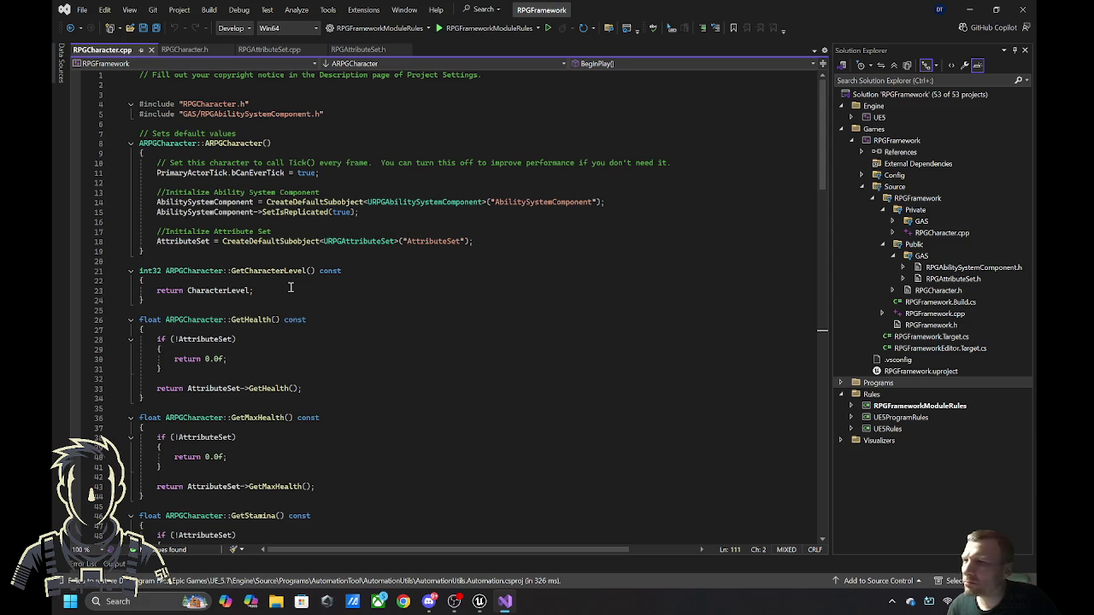
{"action": "left_click", "coordinate": [253, 250]}
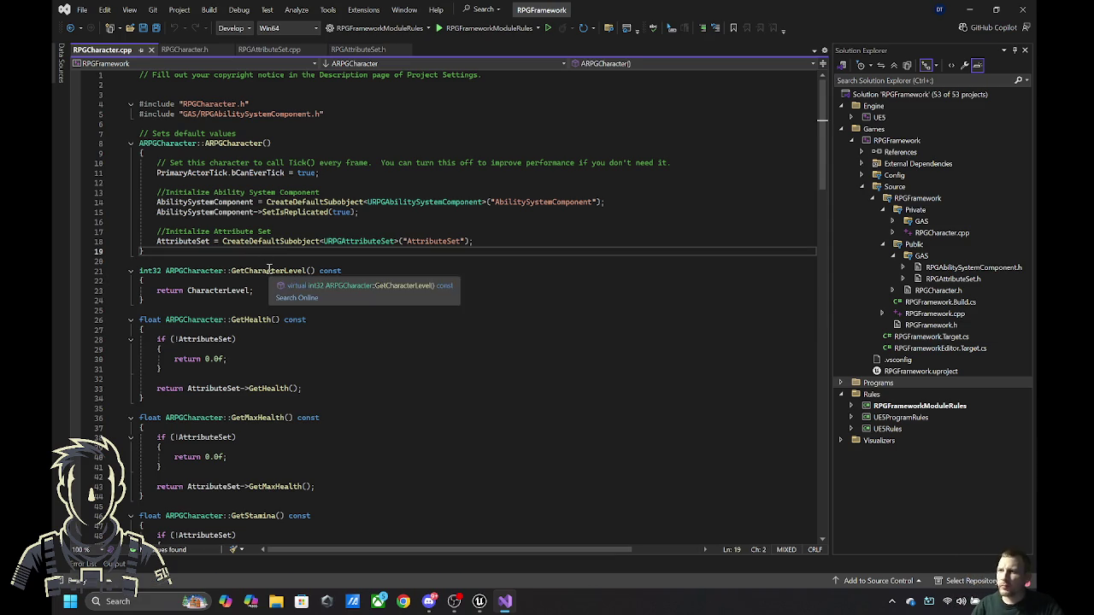
{"action": "left_click", "coordinate": [506, 242]}
{"action": "key", "text": "Return"}
{"action": "key", "text": "Return"}
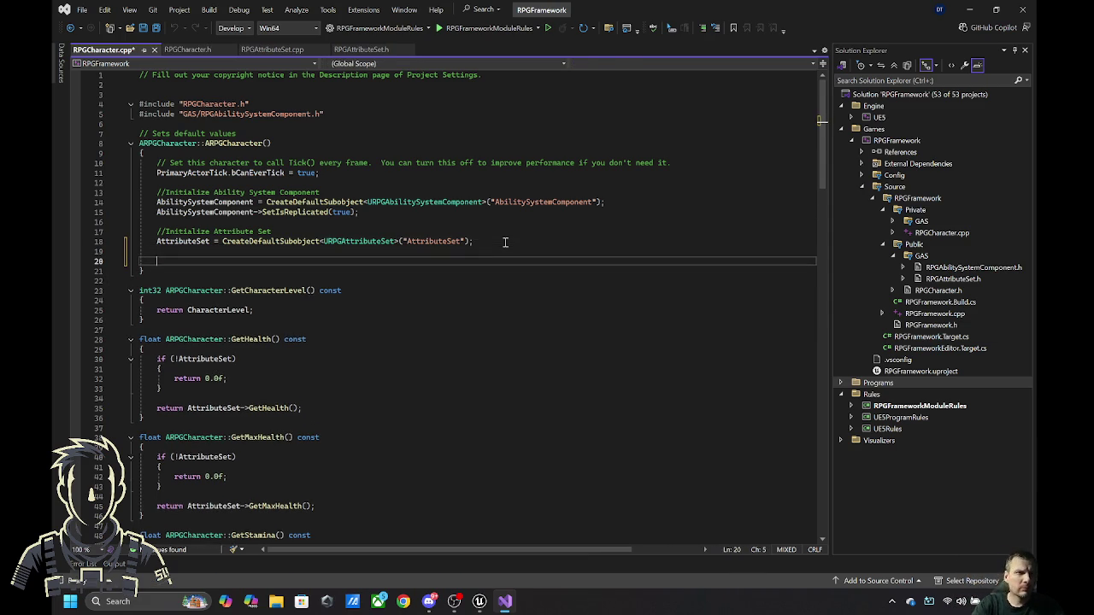
{"action": "type", "text": "//"}
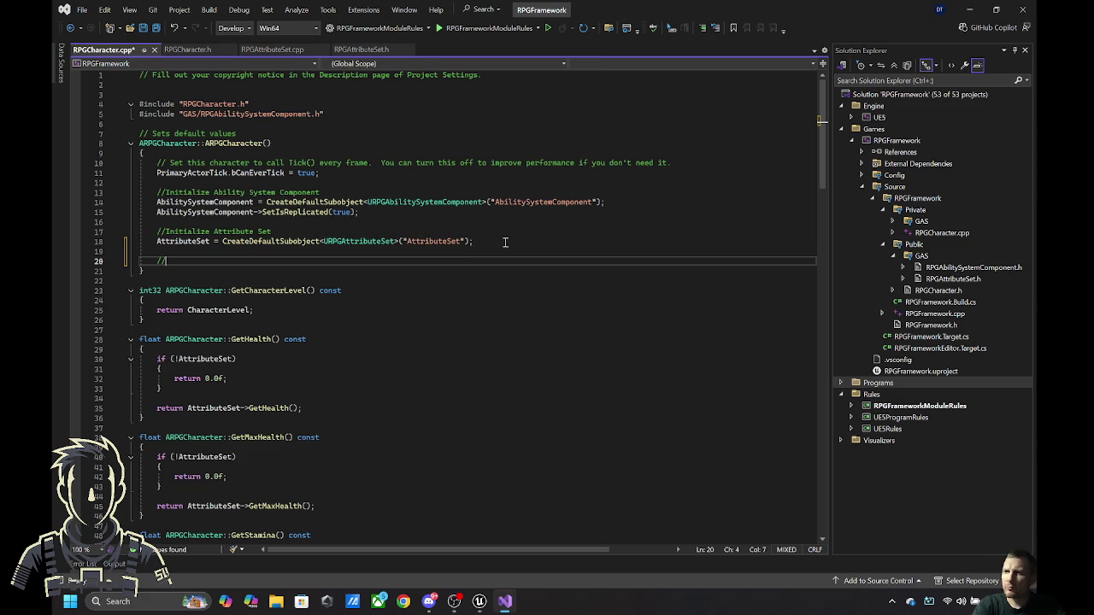
{"action": "type", "text": "Set "}
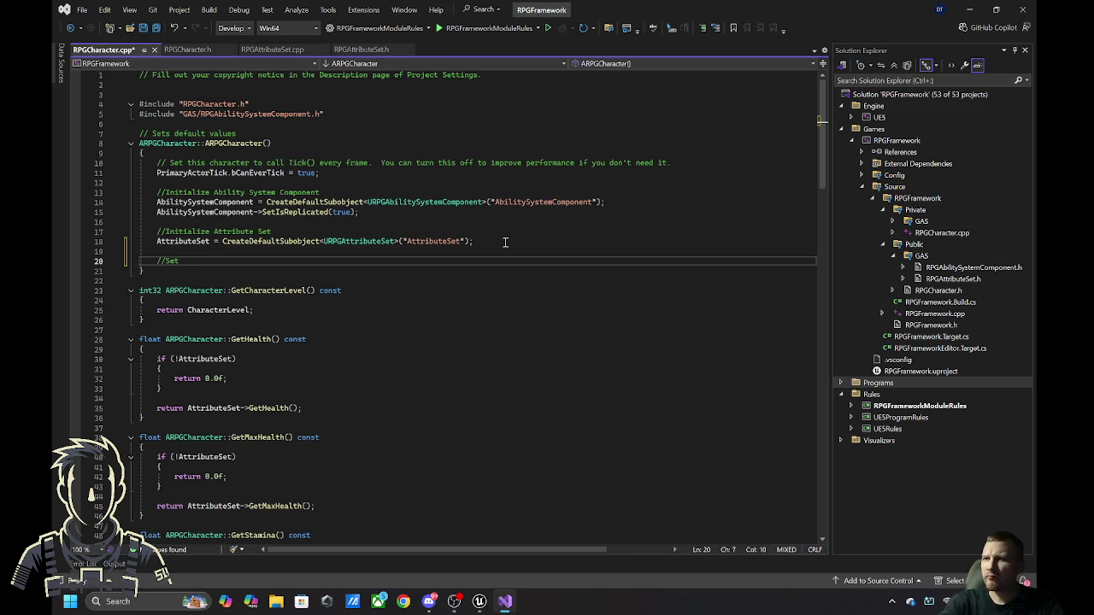
{"action": "type", "text": "C"}
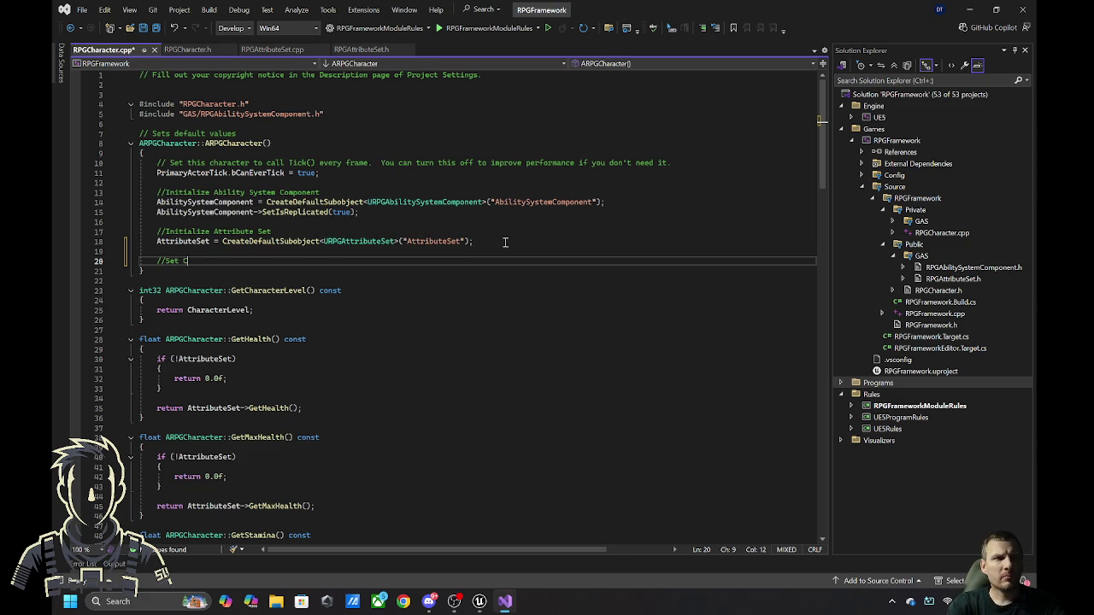
{"action": "type", "text": "har"}
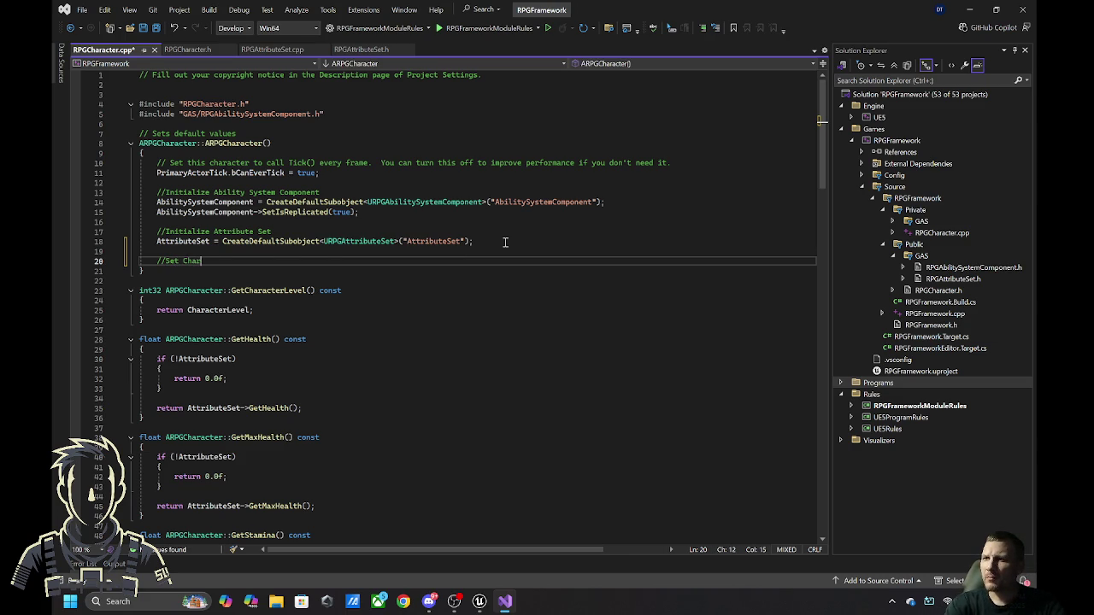
{"action": "type", "text": "acter Level"}
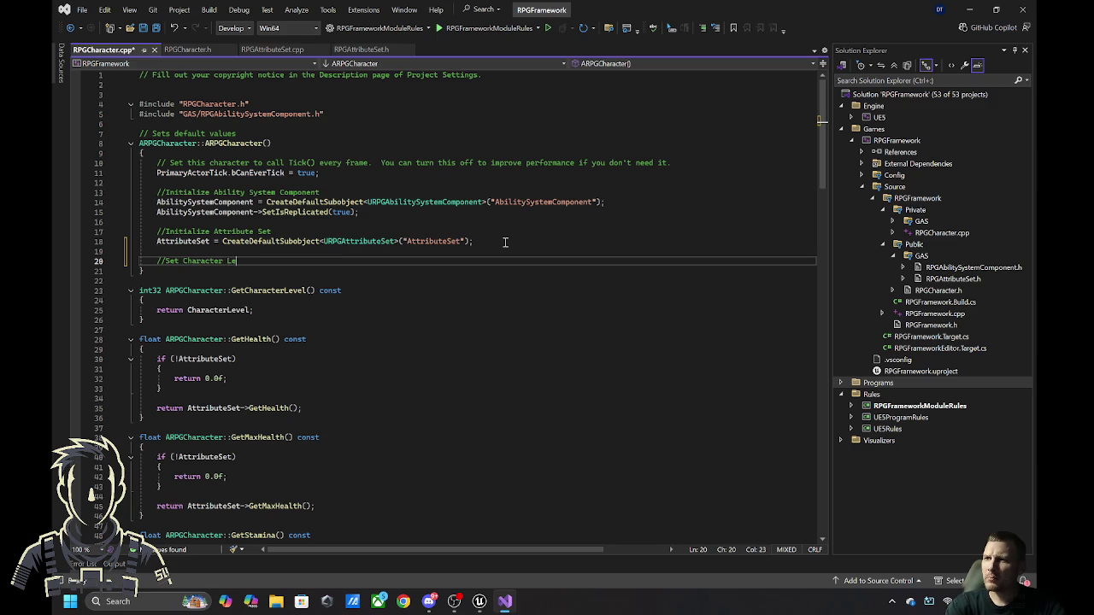
{"action": "key", "text": "Return"}
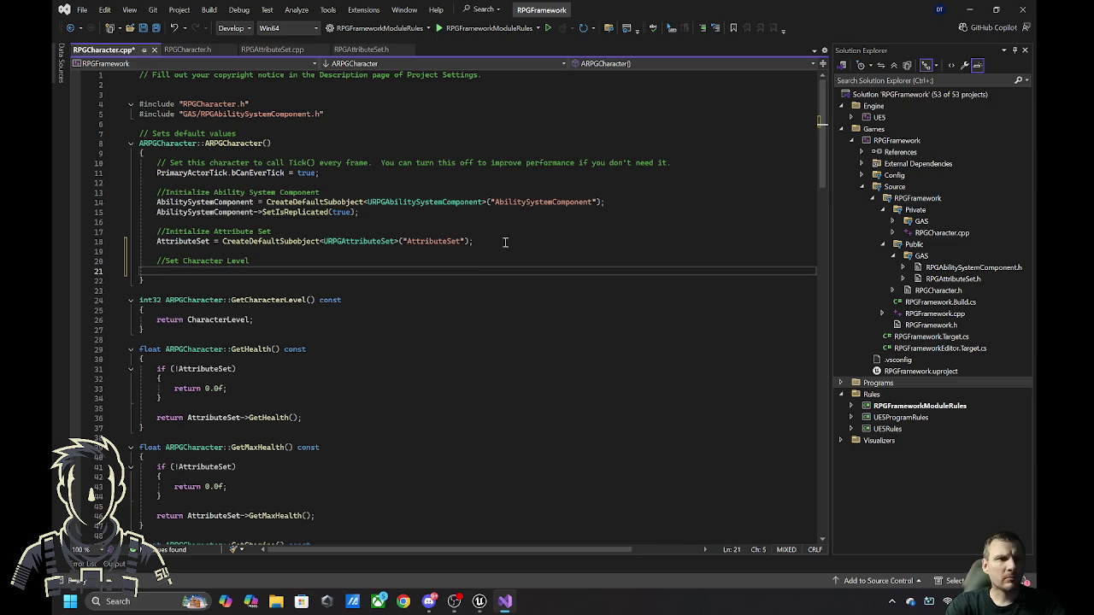
{"action": "type", "text": "Chara"}
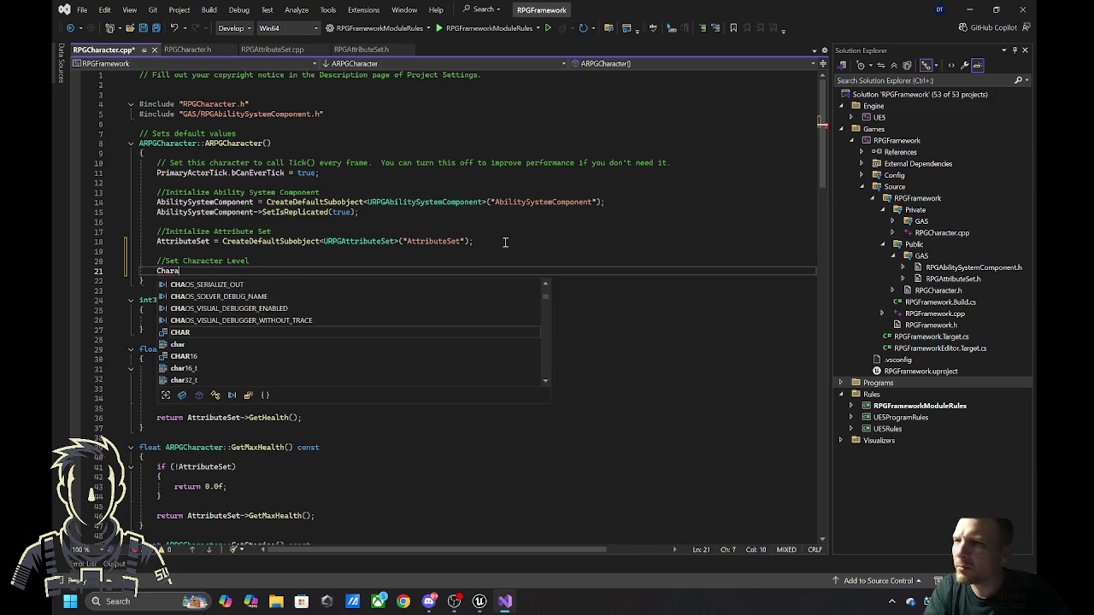
{"action": "type", "text": "cter"}
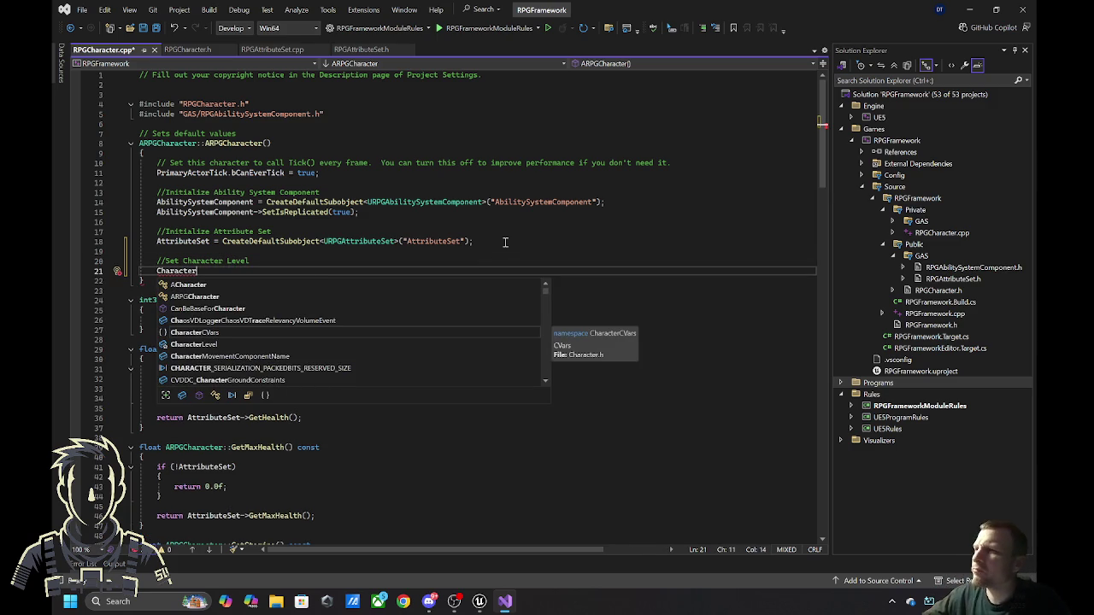
{"action": "type", "text": "Level"}
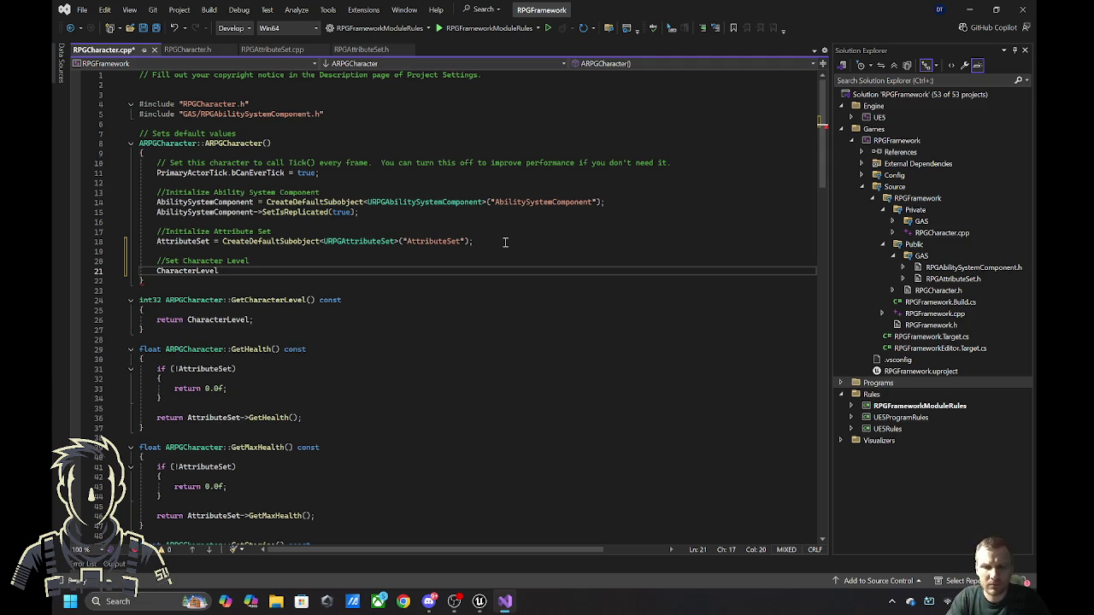
{"action": "type", "text": "= 1;"}
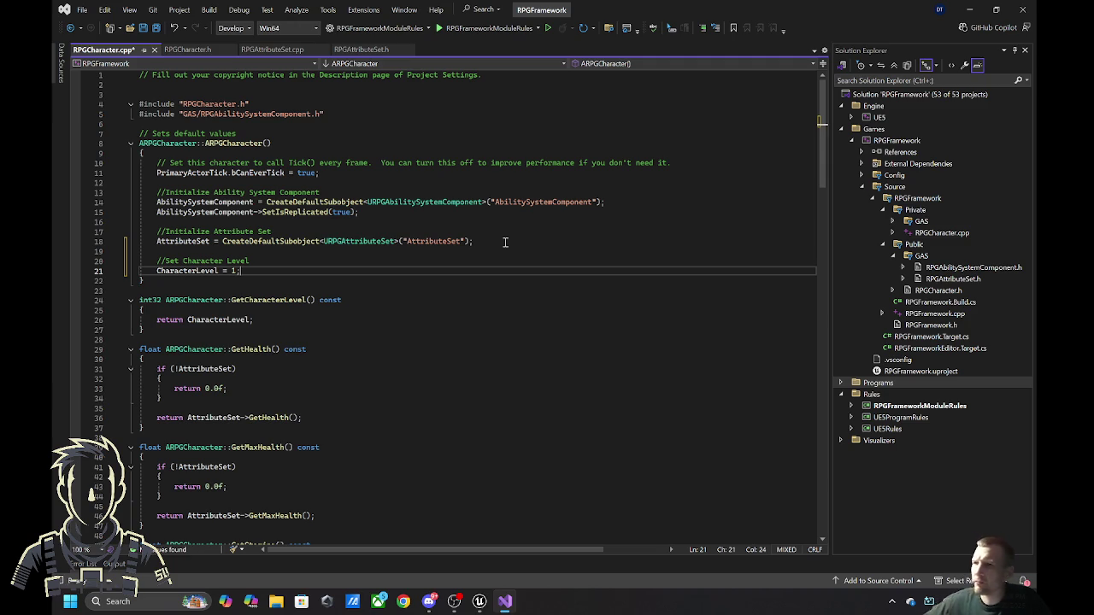
- Save RPGCharacter.cpp and return to the Unreal Engine editor
{"action": "left_click", "coordinate": [144, 29]}
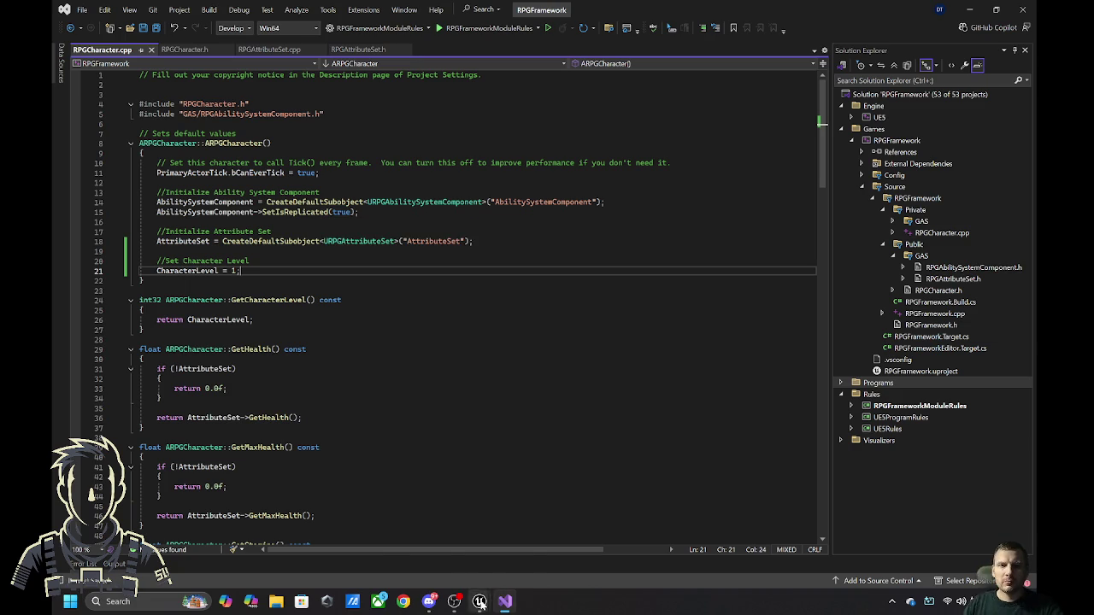
{"action": "mouse_move", "coordinate": [491, 599]}
{"action": "left_click", "coordinate": [536, 539]}
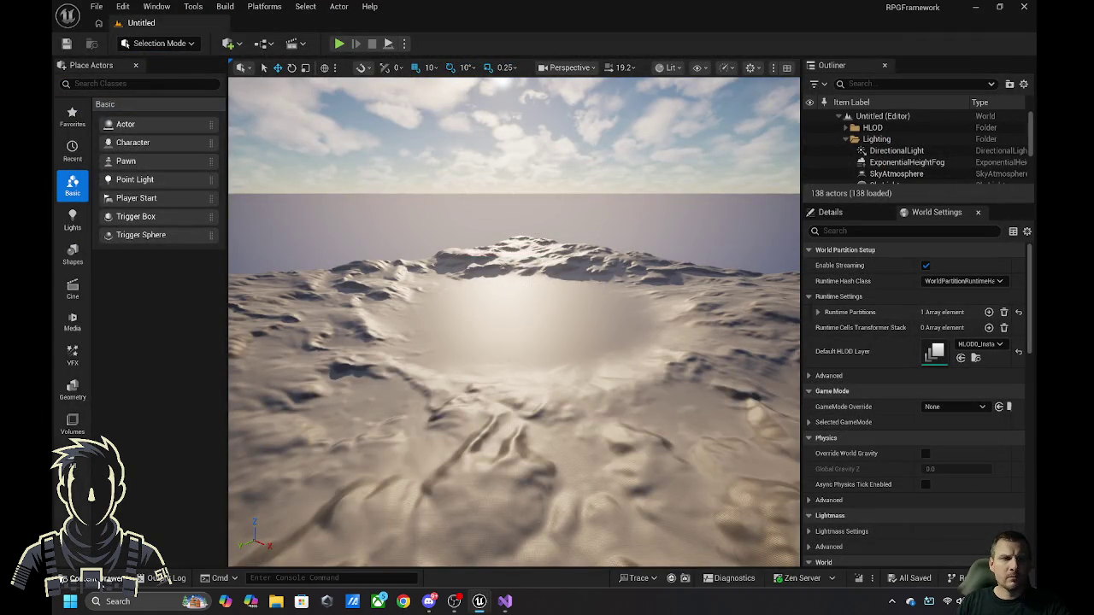
- Open BP_CharacterBase from the Blueprints folder and review its Class Settings and Class Defaults
{"action": "left_click", "coordinate": [98, 578]}
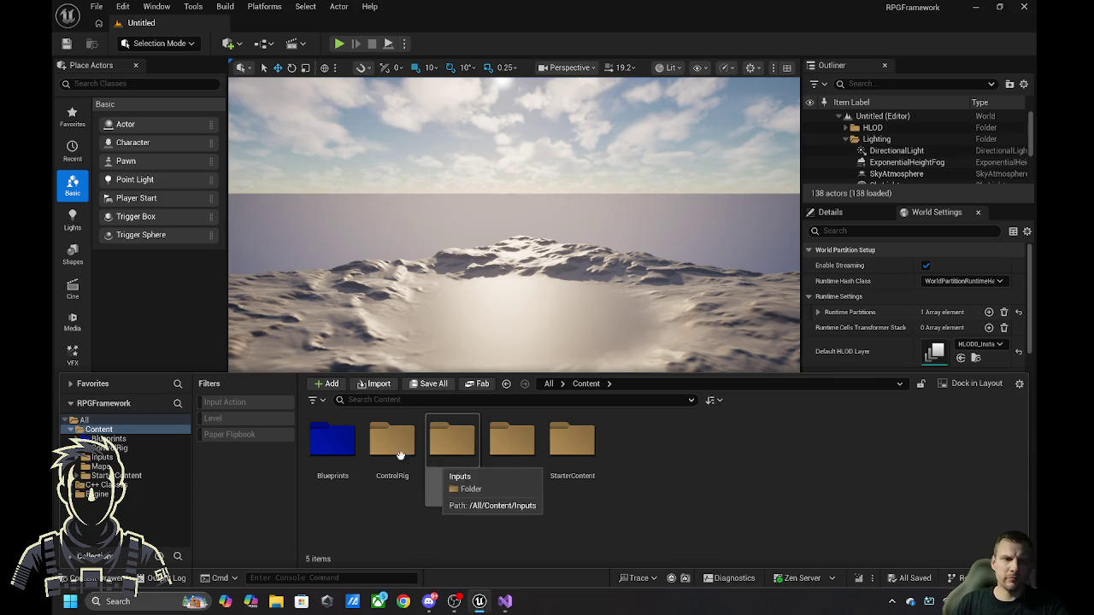
{"action": "double_click", "coordinate": [332, 440]}
{"action": "double_click", "coordinate": [396, 444]}
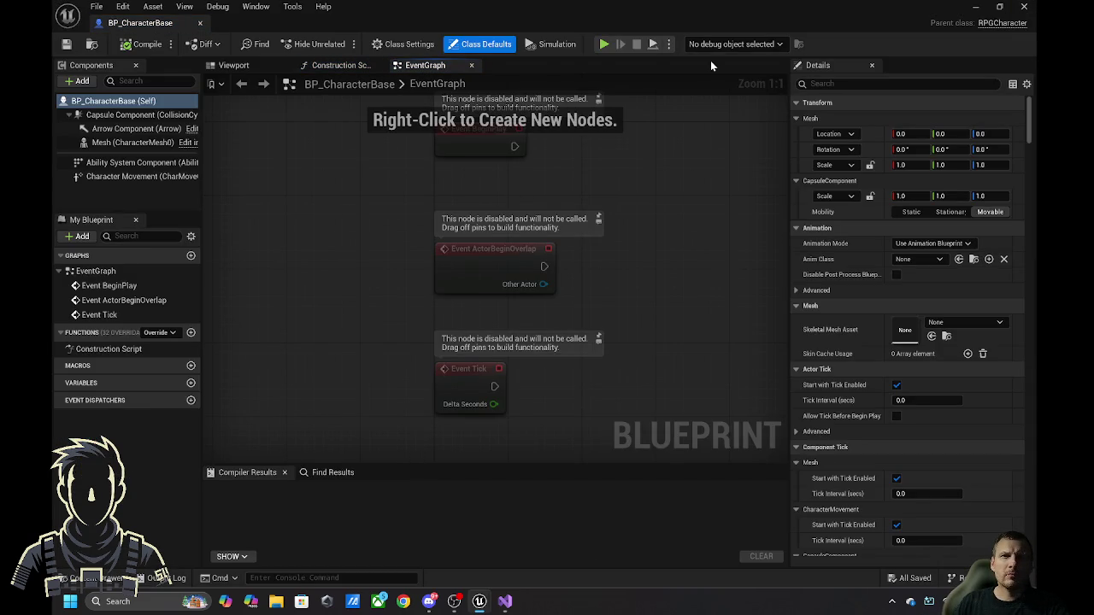
{"action": "left_click", "coordinate": [407, 48]}
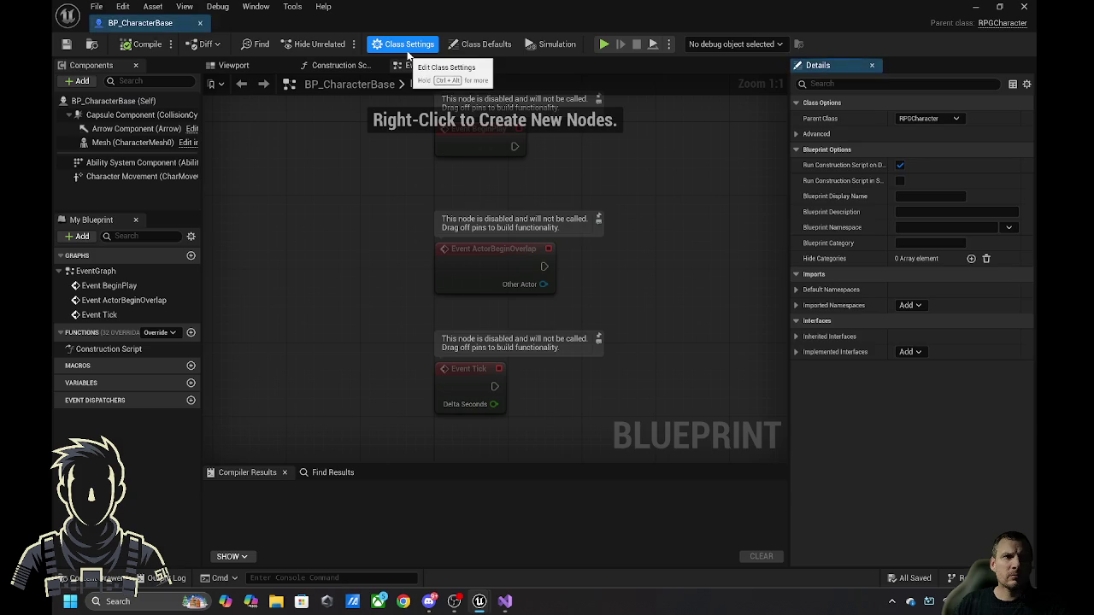
{"action": "left_click", "coordinate": [453, 46]}
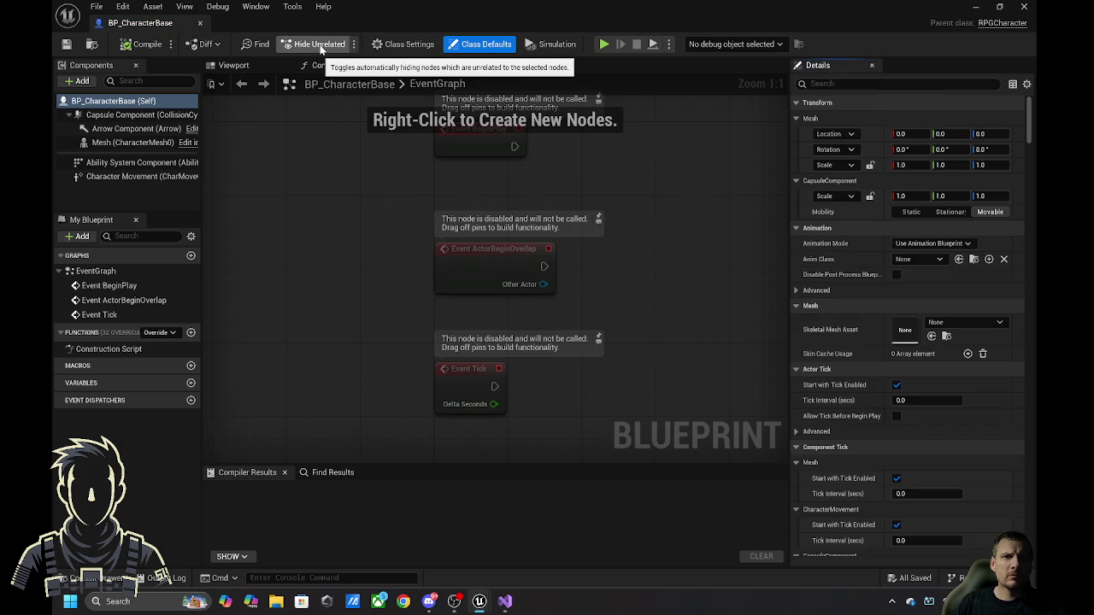
- Close BP_CharacterBase and open BP_Player from the Content Drawer
{"action": "left_click", "coordinate": [1024, 6]}
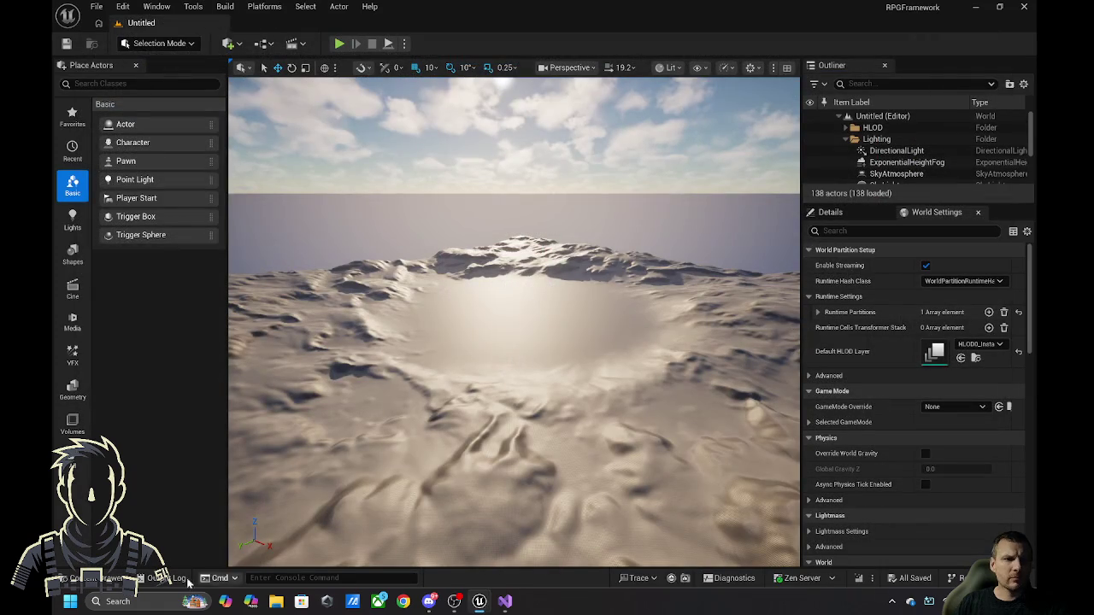
{"action": "left_click", "coordinate": [94, 578]}
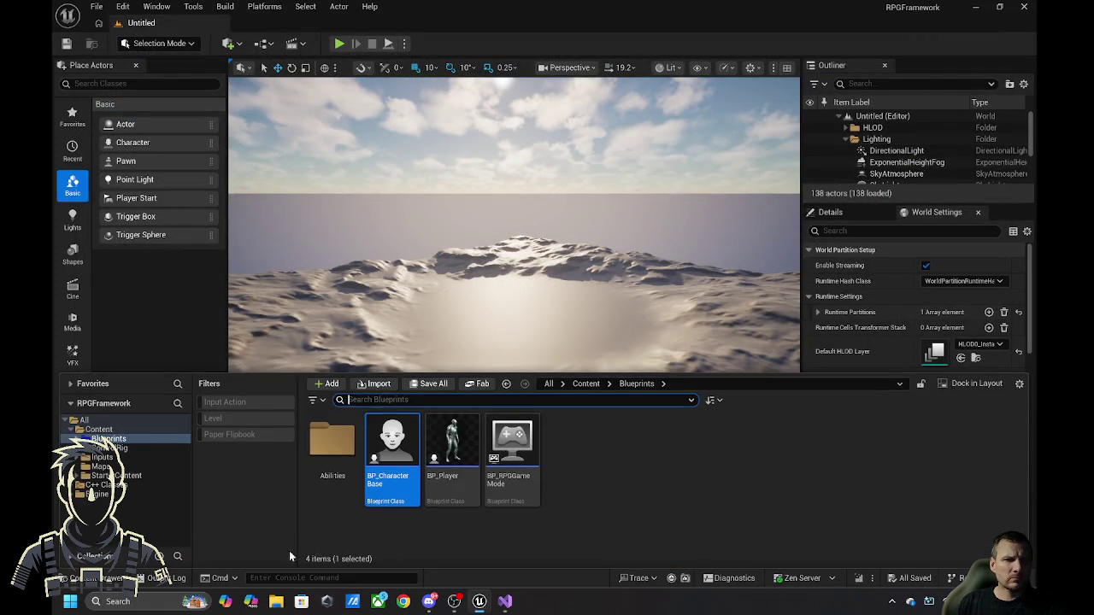
{"action": "double_click", "coordinate": [435, 436]}
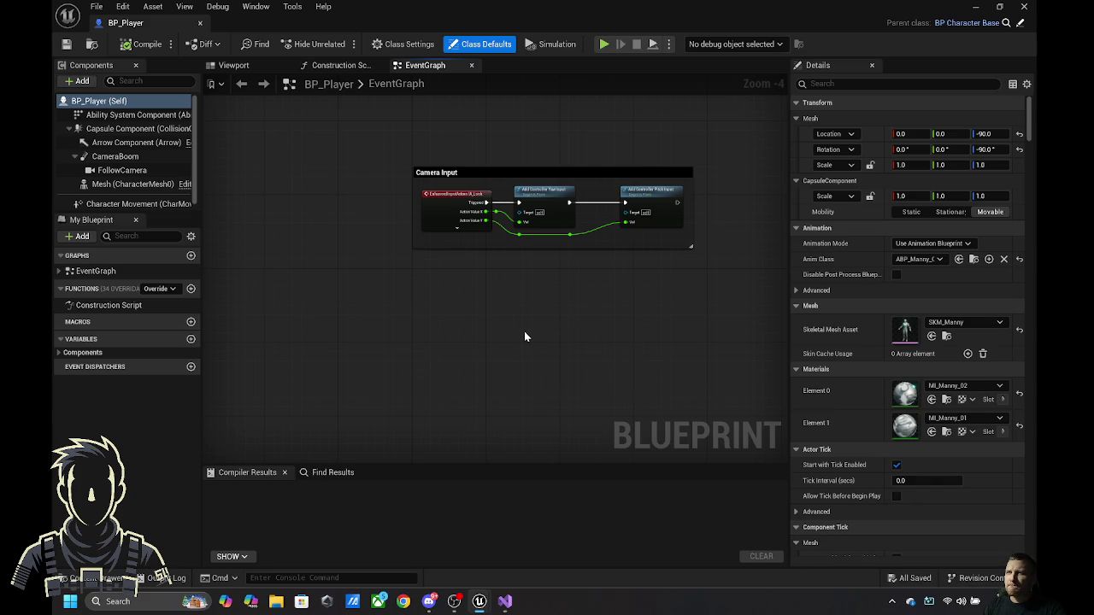
- Add a Debug Key H event whose Pressed output triggers a print node
{"action": "right_click", "coordinate": [306, 349]}
{"action": "type", "text": "debu"}
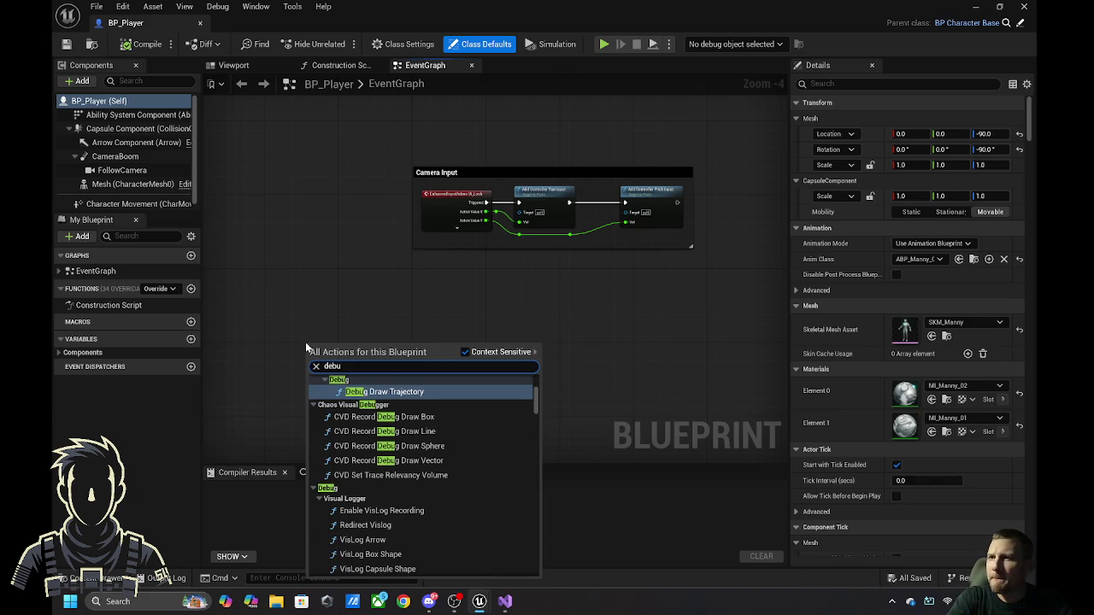
{"action": "type", "text": "g"}
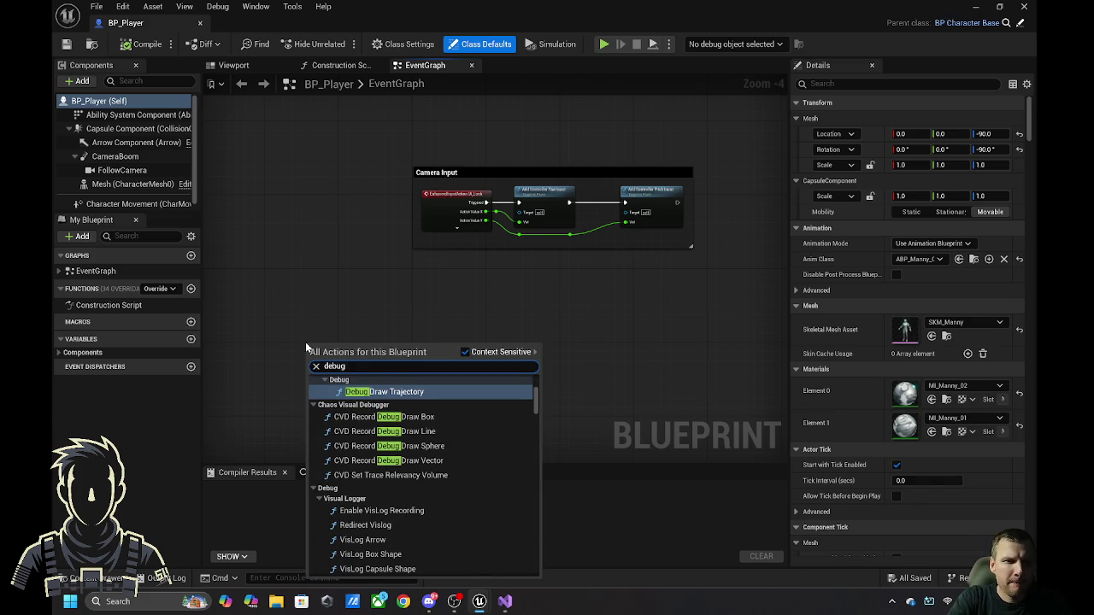
{"action": "type", "text": " key h"}
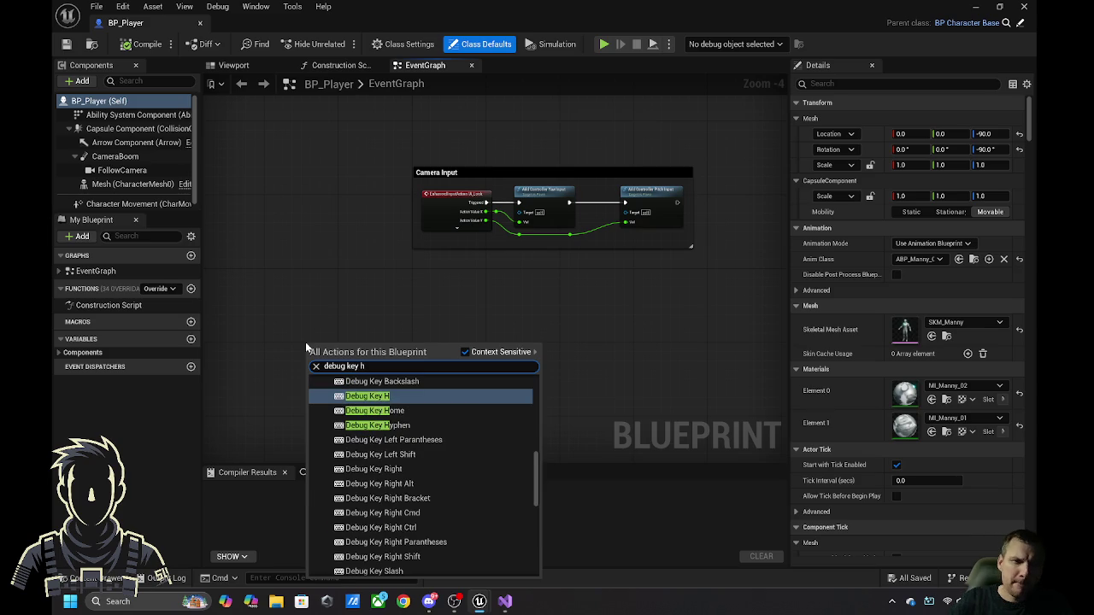
{"action": "left_click", "coordinate": [374, 396]}
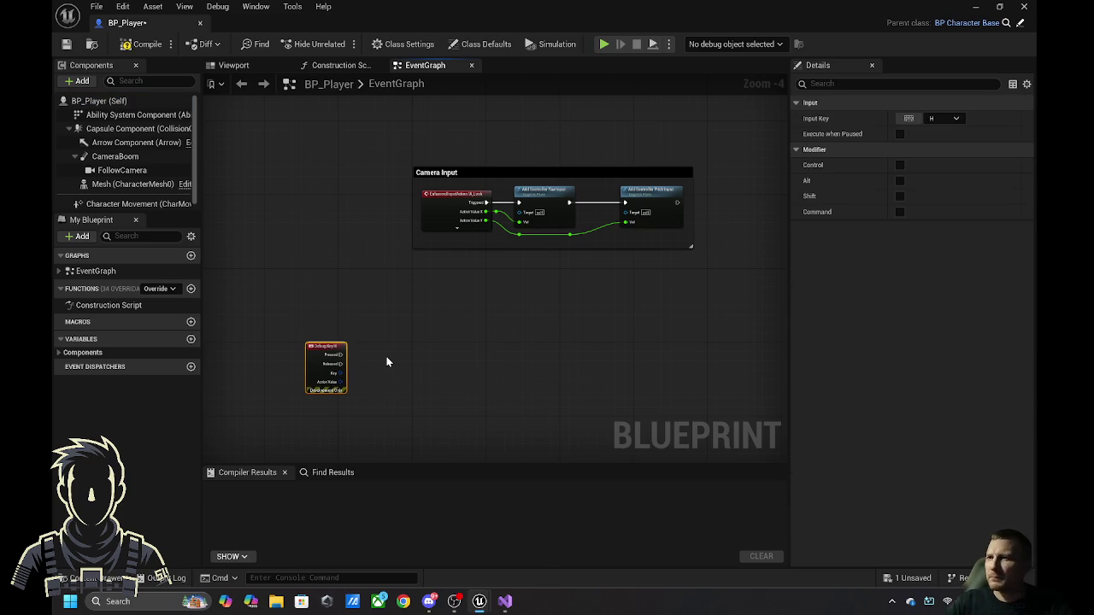
{"action": "left_click_drag", "start_coordinate": [340, 354], "coordinate": [440, 360]}
{"action": "type", "text": "print string"}
{"action": "key", "text": "Return"}
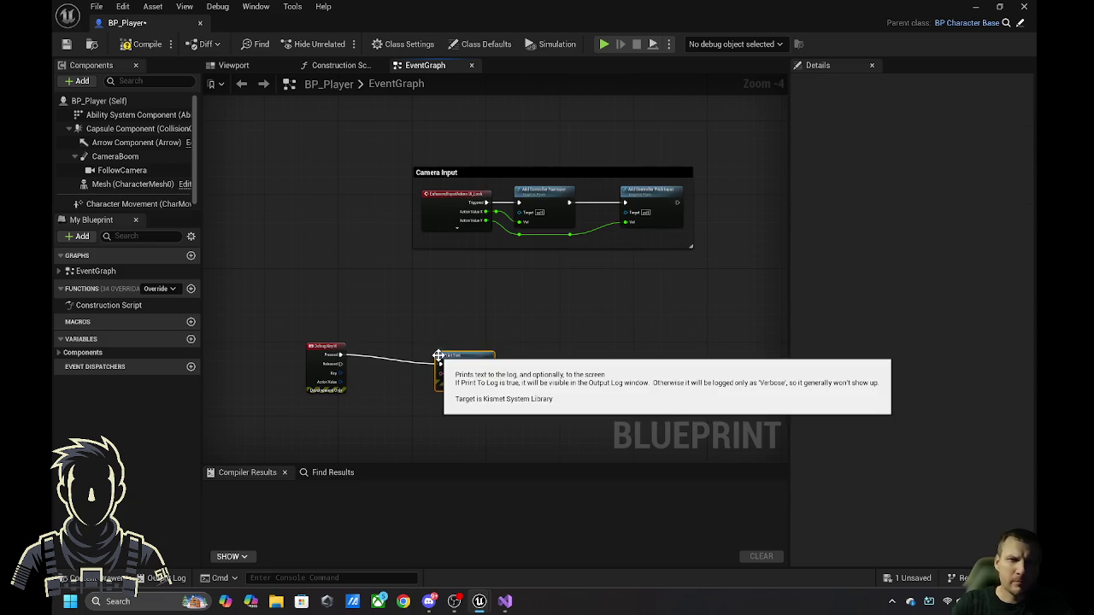
- Feed the print node's text from a Format Text node with format 'Health {0}'
{"action": "mouse_move", "coordinate": [438, 355]}
{"action": "left_mouse_down"}
{"action": "mouse_move", "coordinate": [484, 349]}
{"action": "mouse_move", "coordinate": [435, 398]}
{"action": "left_mouse_up"}
{"action": "type", "text": "format text"}
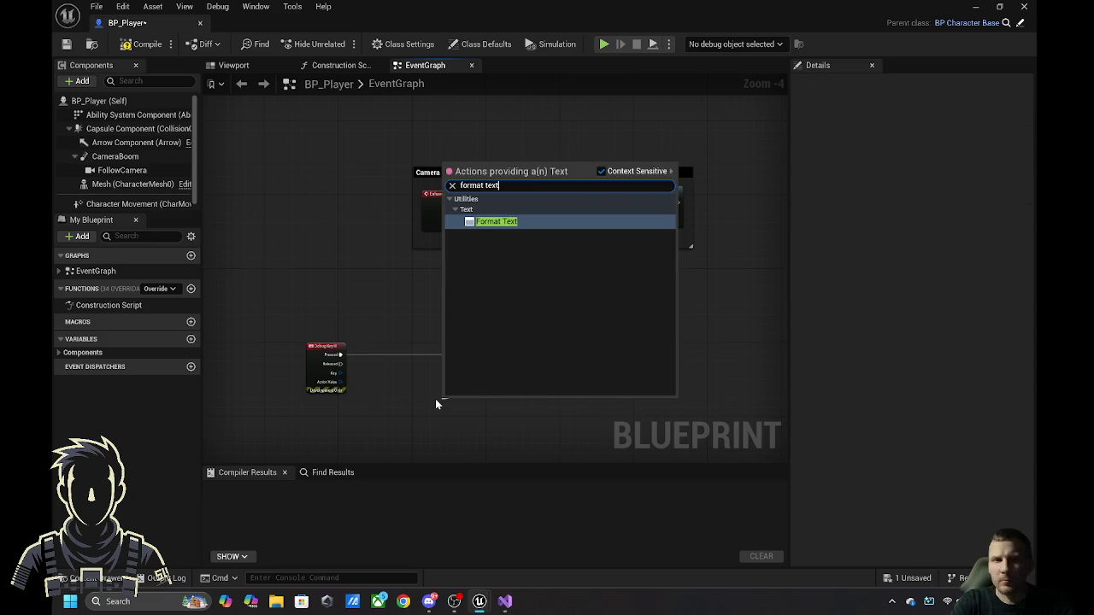
{"action": "key", "text": "Return"}
{"action": "scroll", "coordinate": [415, 390], "scroll_direction": "up", "scroll_amount": 1}
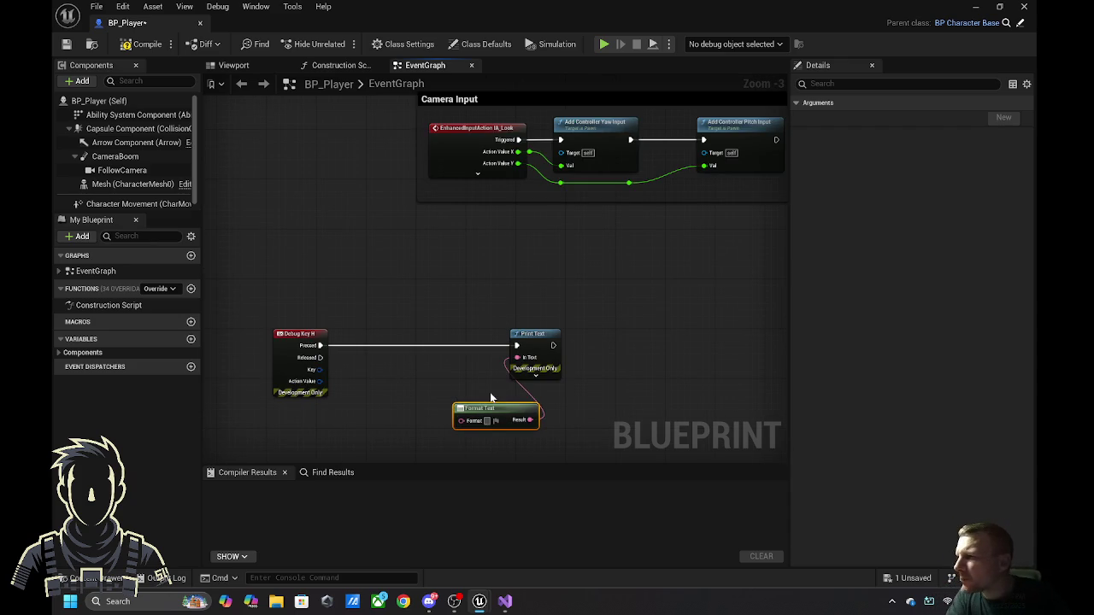
{"action": "type", "text": "Health"}
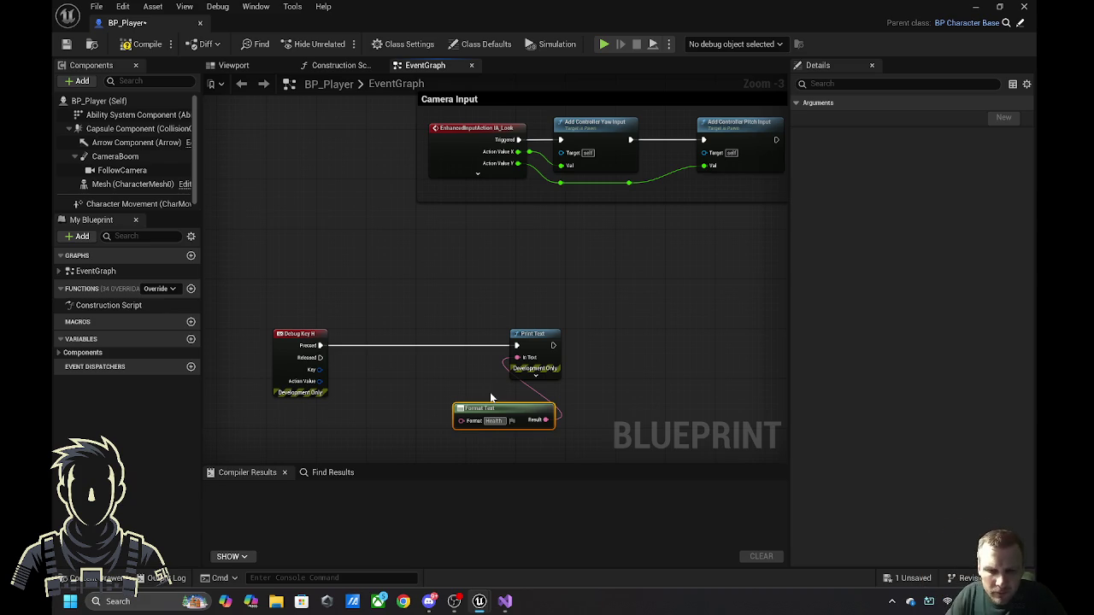
{"action": "type", "text": "{H"}
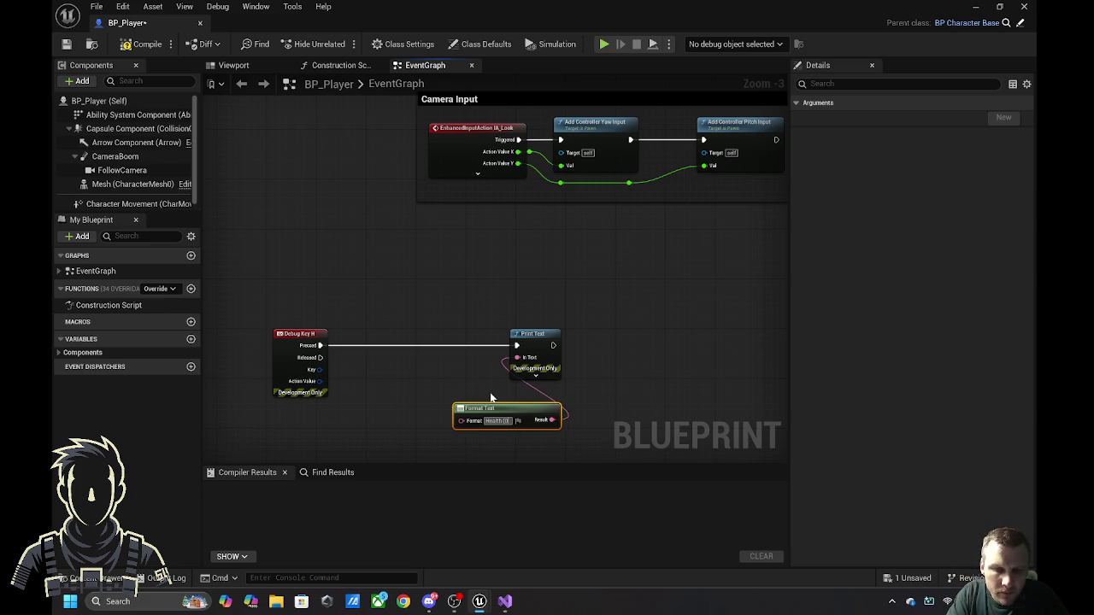
{"action": "key", "text": "Return"}
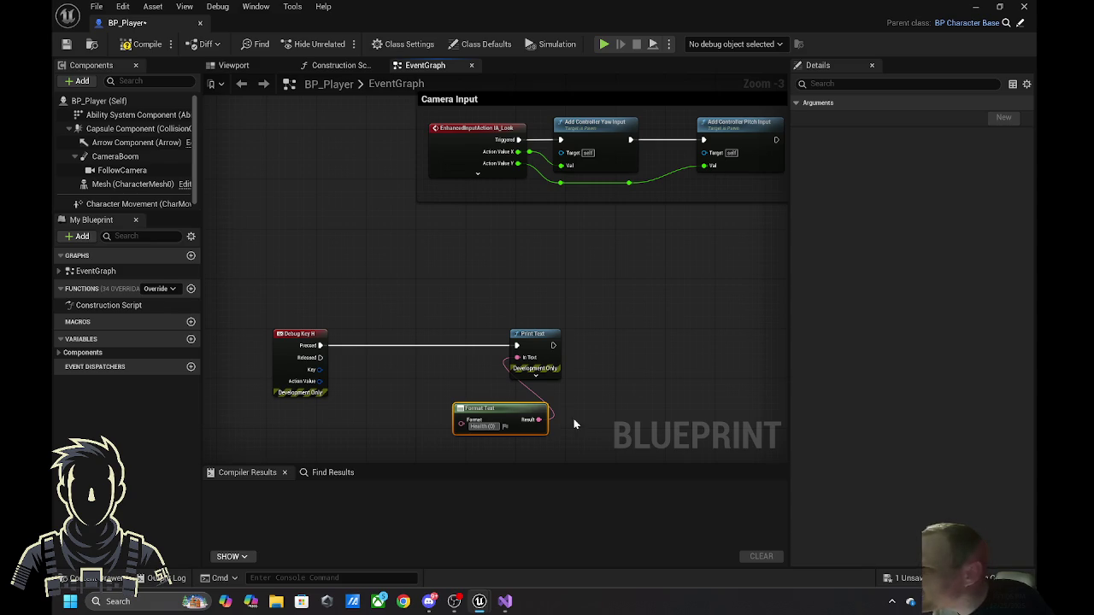
{"action": "left_click", "coordinate": [627, 401]}
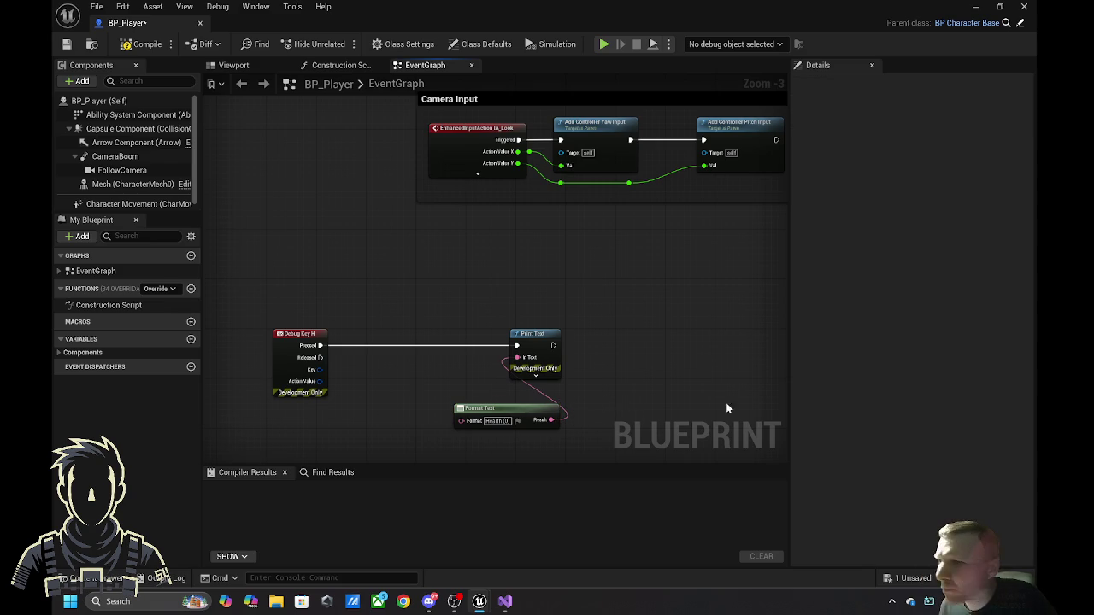
{"action": "left_click_drag", "start_coordinate": [699, 374], "coordinate": [702, 315]}
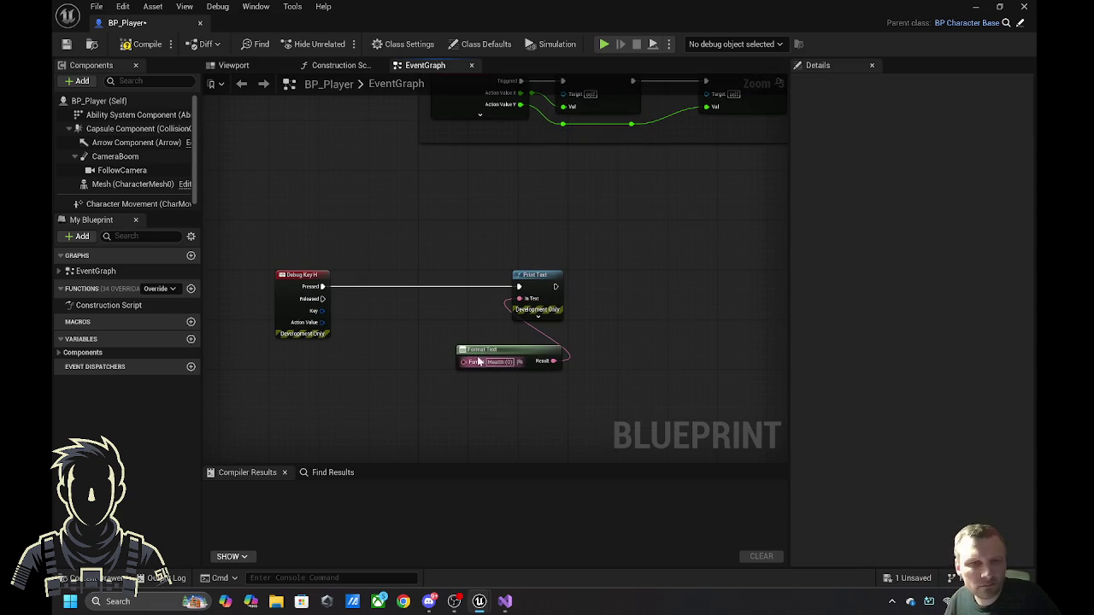
{"action": "left_click_drag", "start_coordinate": [484, 364], "coordinate": [410, 358]}
{"action": "type", "text": "get health"}
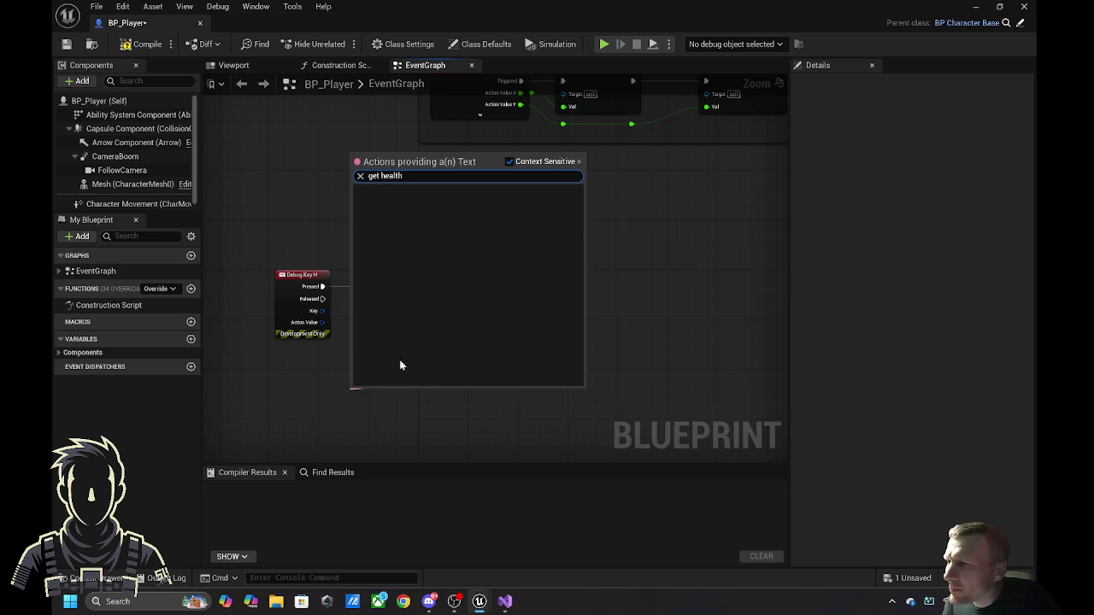
{"action": "left_click", "coordinate": [509, 162]}
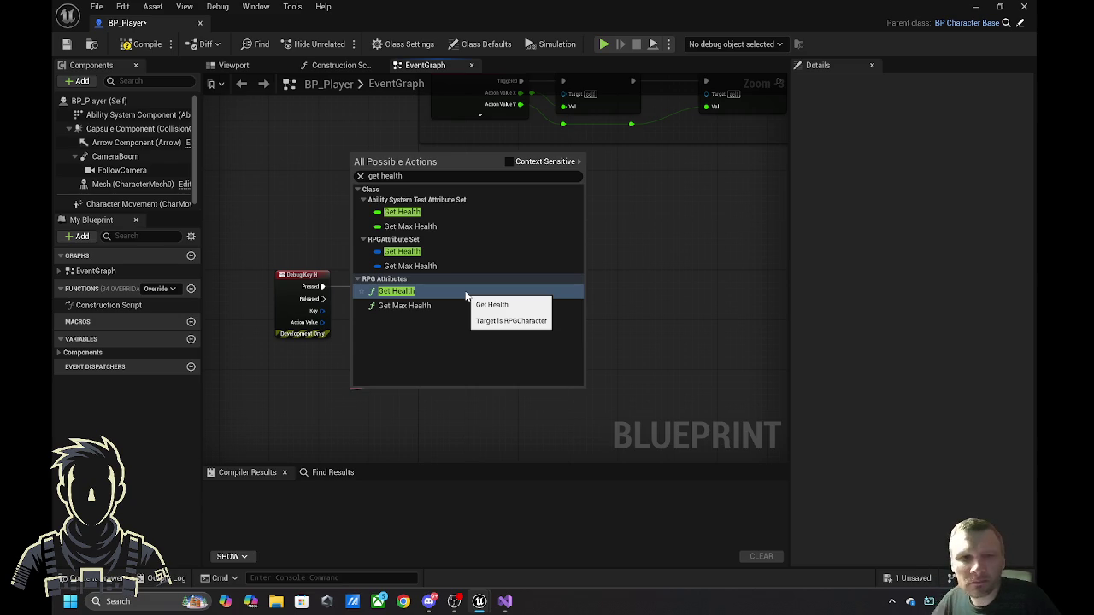
{"action": "left_click", "coordinate": [758, 226]}
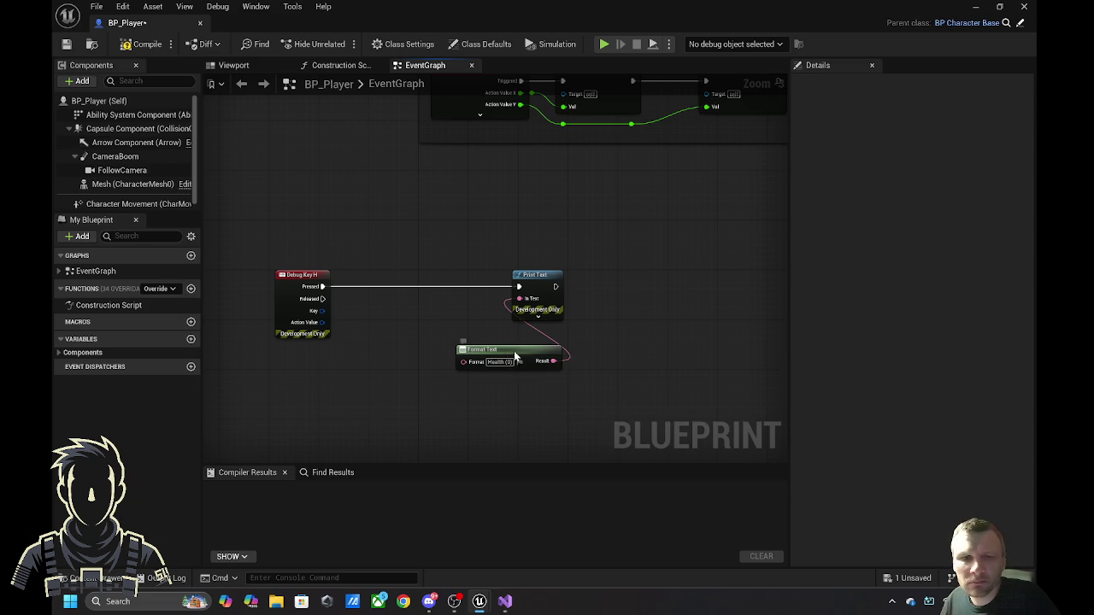
{"action": "left_click_drag", "start_coordinate": [515, 356], "coordinate": [511, 340]}
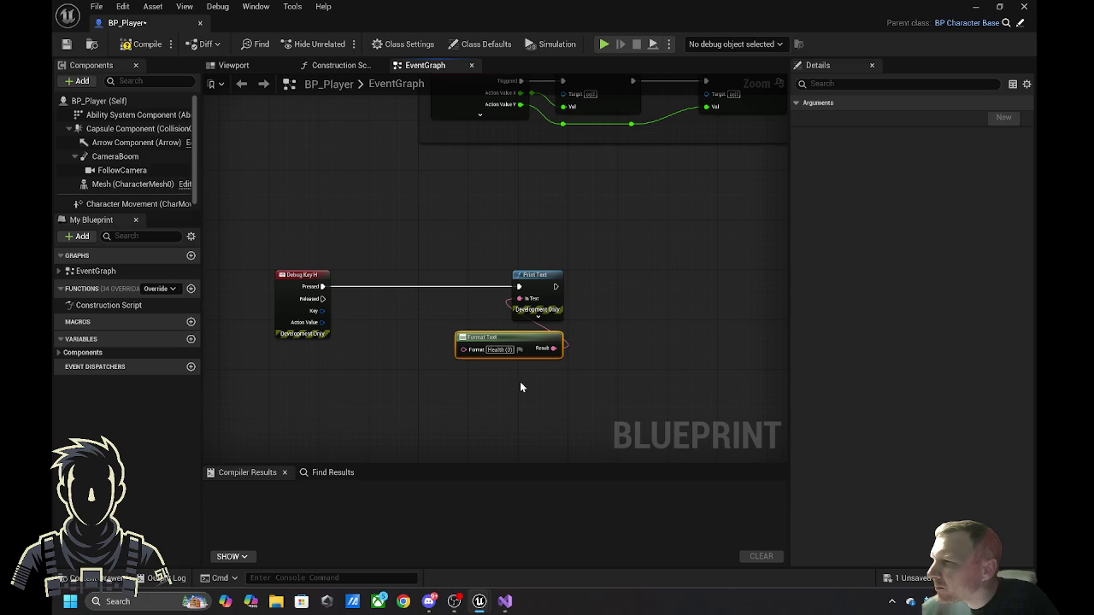
{"action": "left_click", "coordinate": [477, 377]}
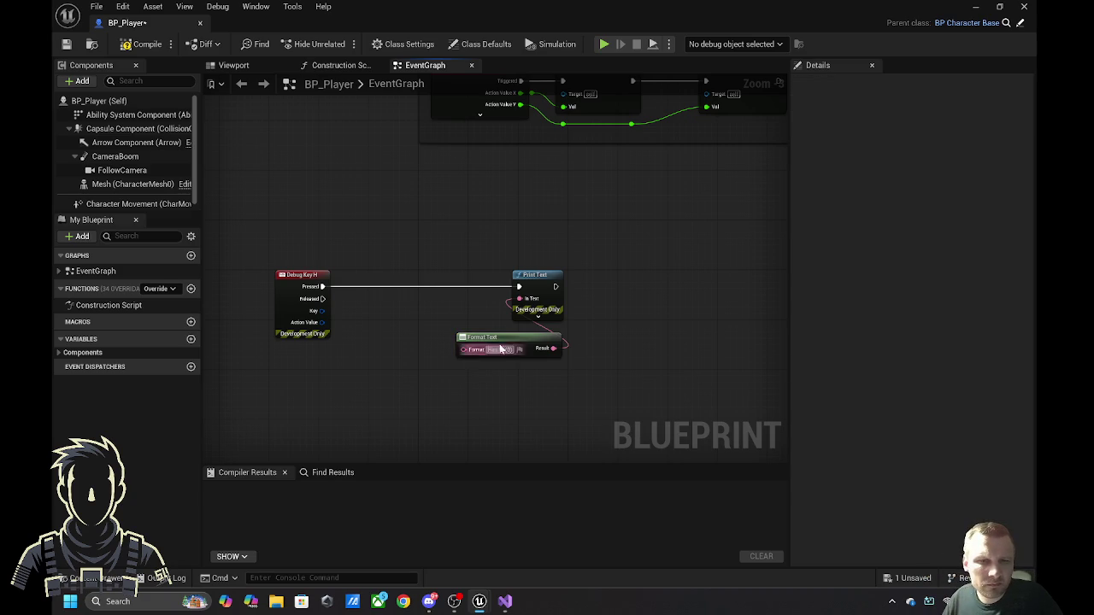
- Shift Format Text left and add the RPG Attributes Get Health node below it, context sensitivity off
{"action": "left_click_drag", "start_coordinate": [515, 335], "coordinate": [457, 322]}
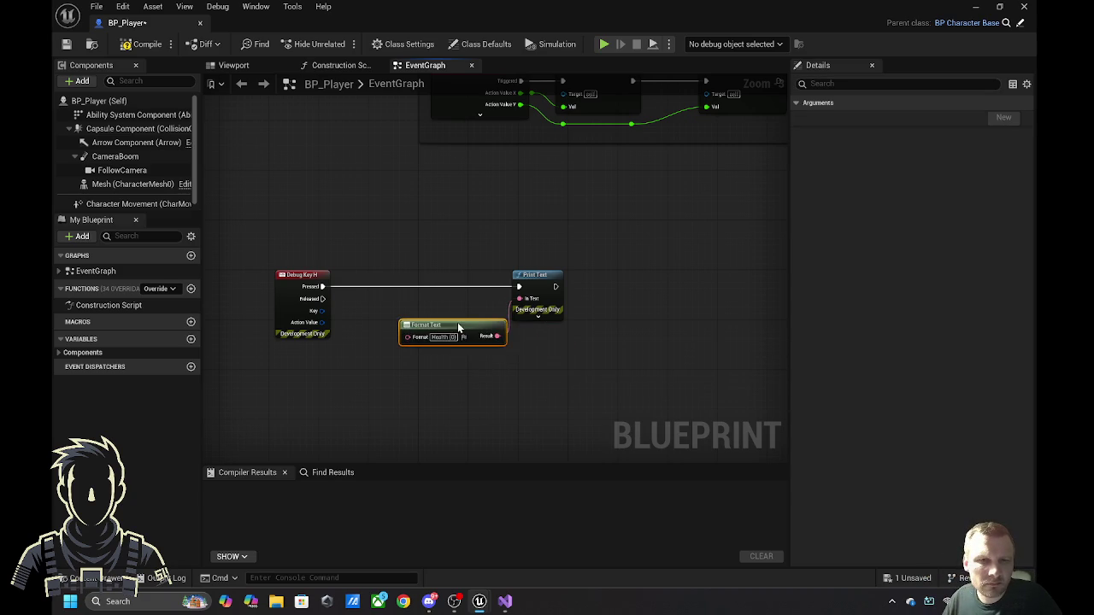
{"action": "right_click", "coordinate": [418, 342]}
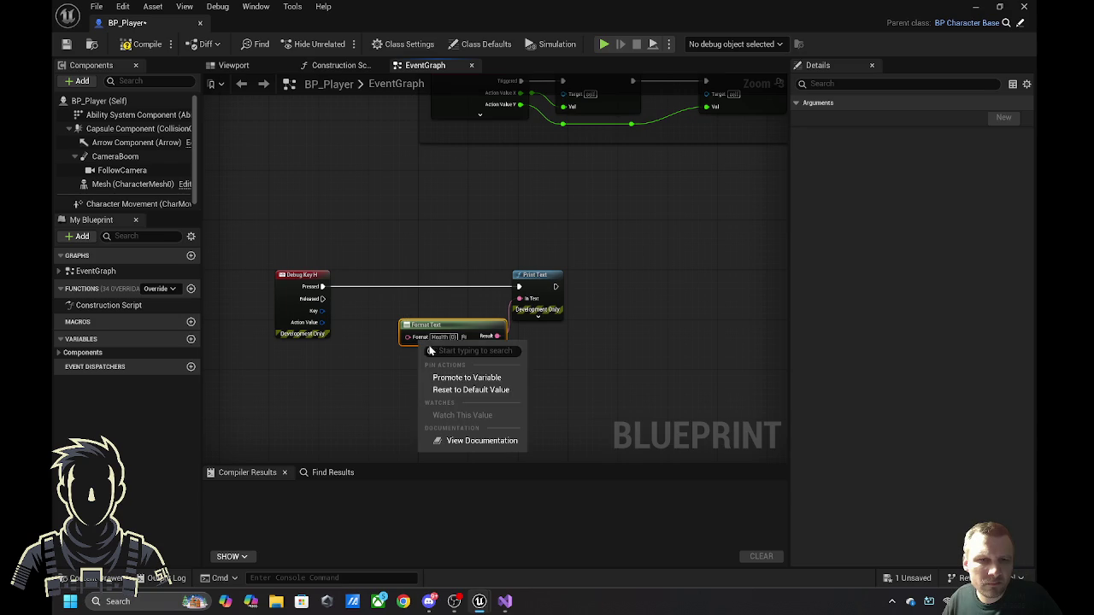
{"action": "left_click", "coordinate": [475, 380]}
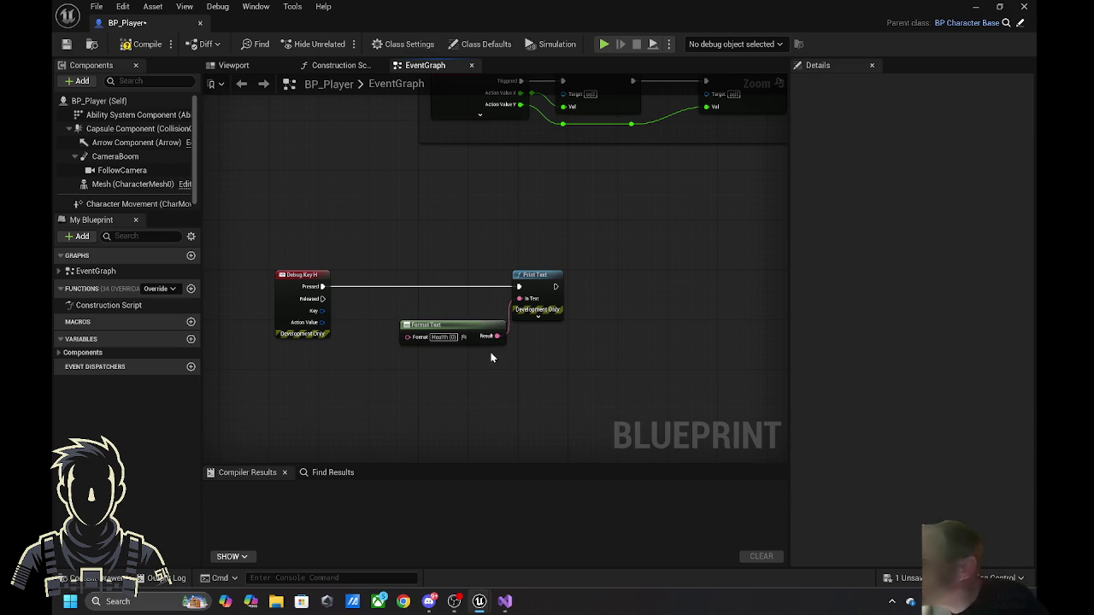
{"action": "right_click", "coordinate": [380, 403]}
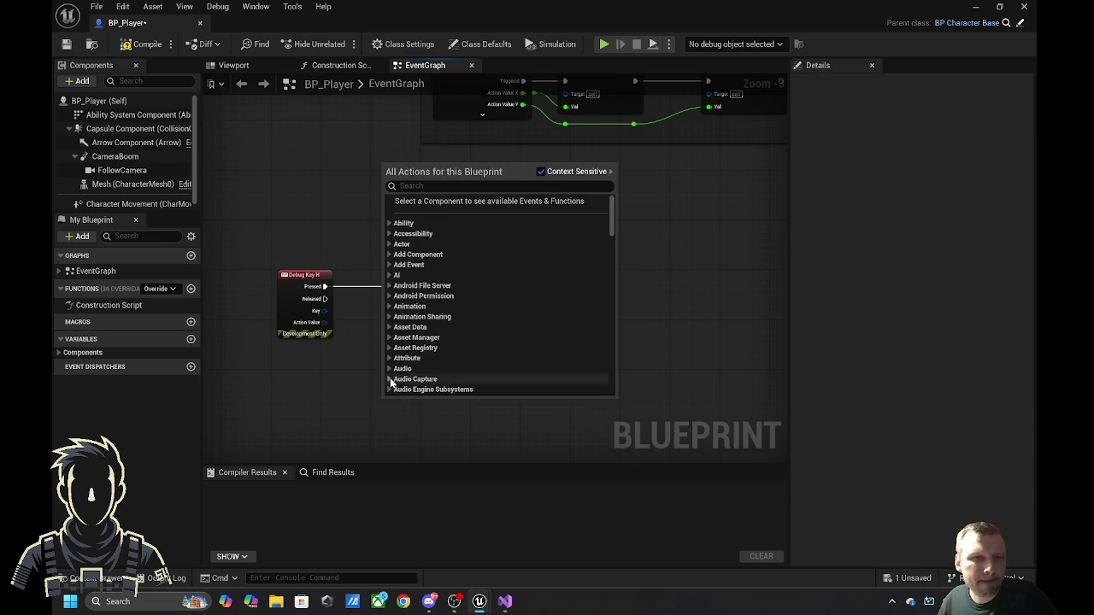
{"action": "left_click", "coordinate": [540, 171]}
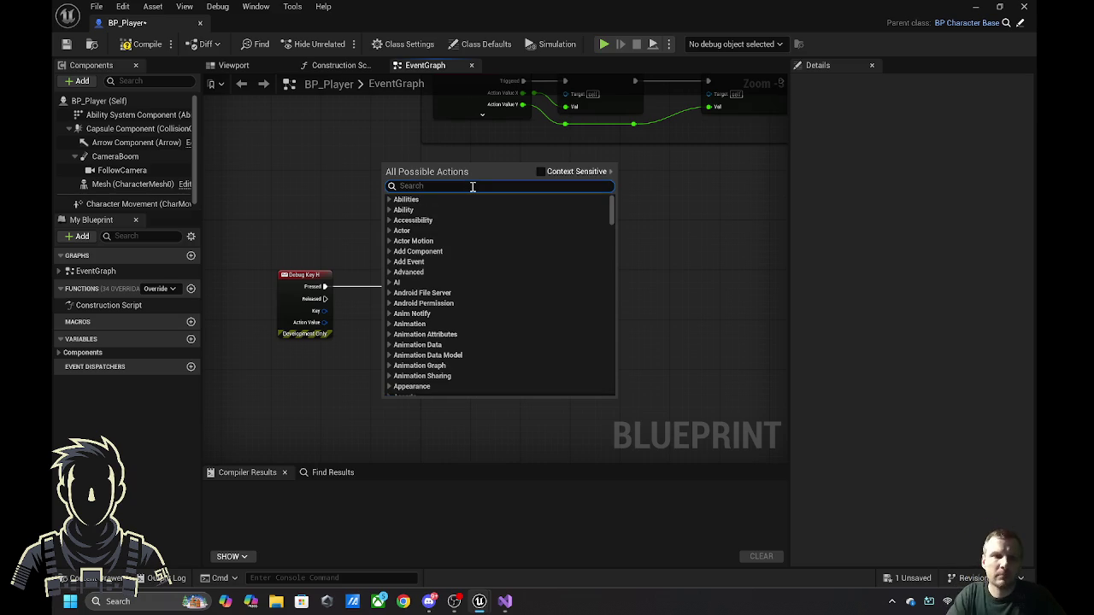
{"action": "type", "text": "get health"}
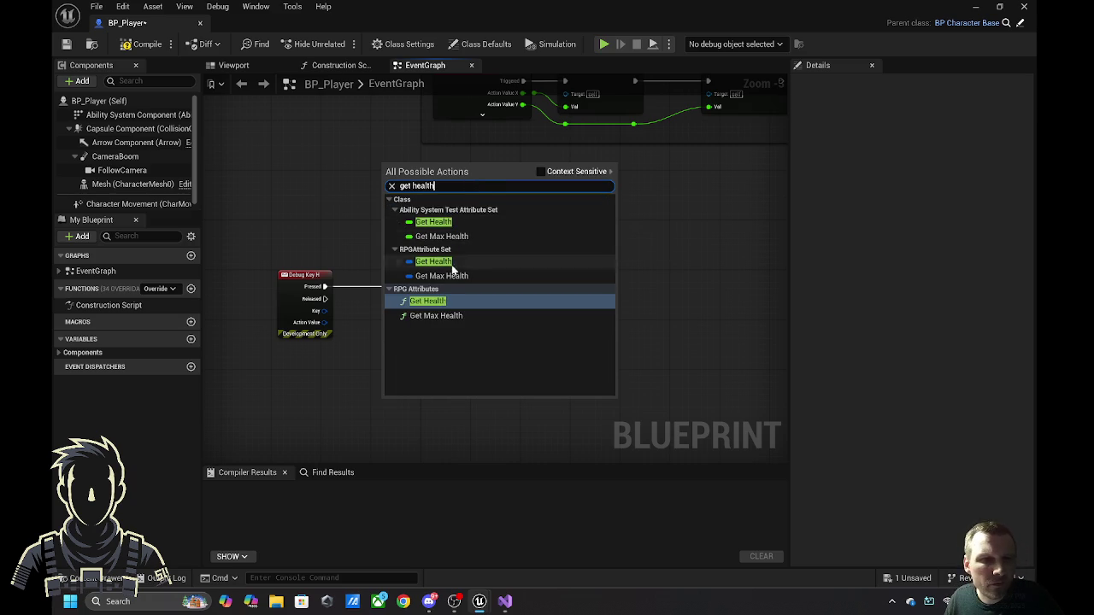
{"action": "left_click", "coordinate": [427, 300]}
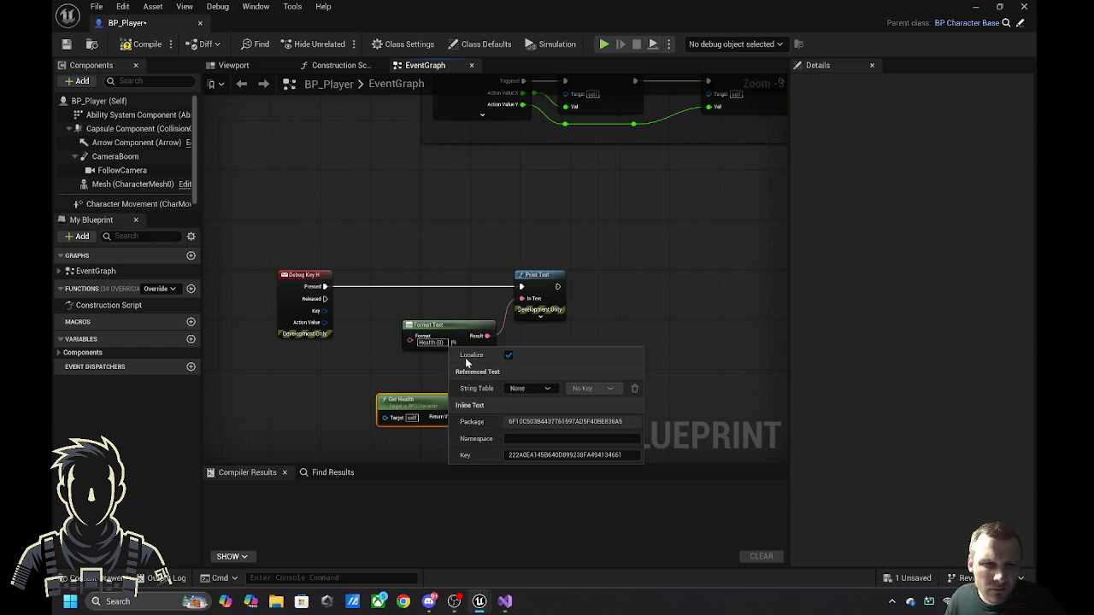
{"action": "left_click", "coordinate": [424, 379]}
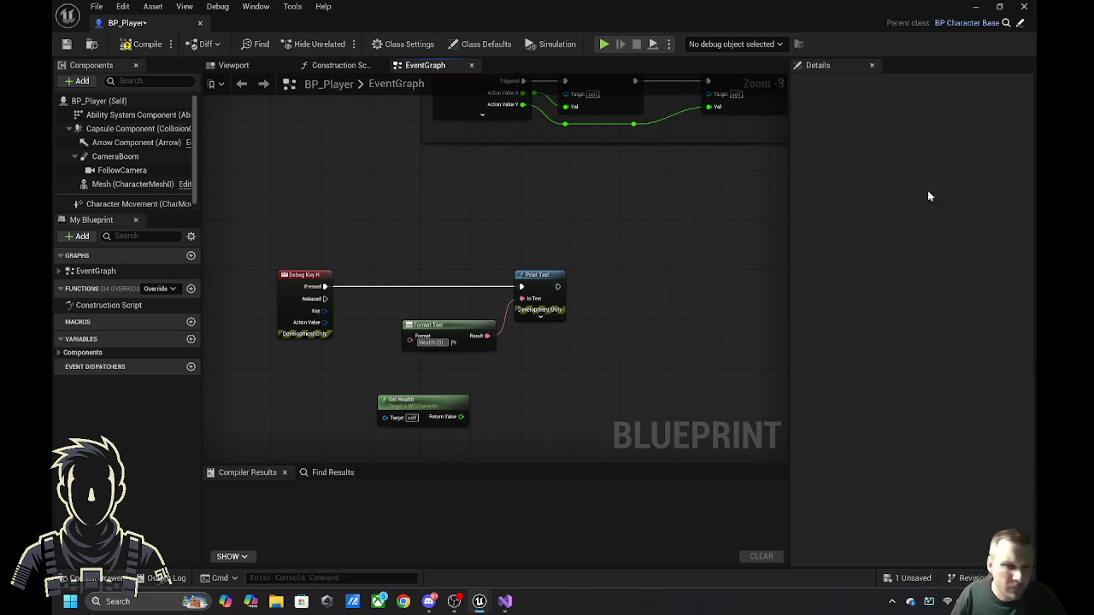
- Commit the 'Health {0}' format and wire Get Health's Return Value into argument 0
{"action": "key", "text": "BackSpace"}
{"action": "key", "text": "BackSpace"}
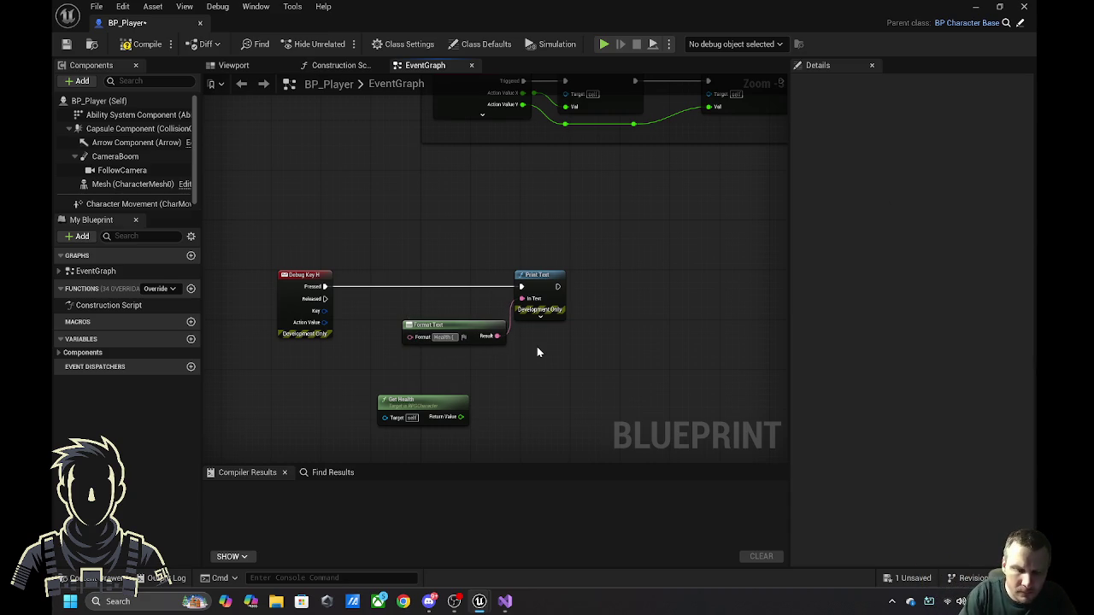
{"action": "type", "text": "}"}
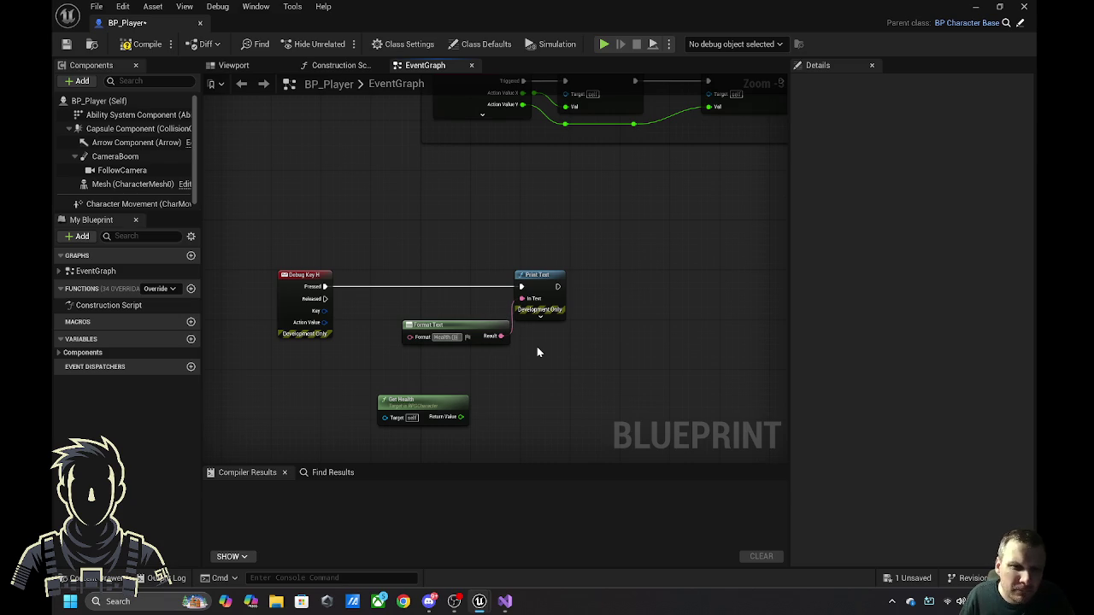
{"action": "type", "text": "0"}
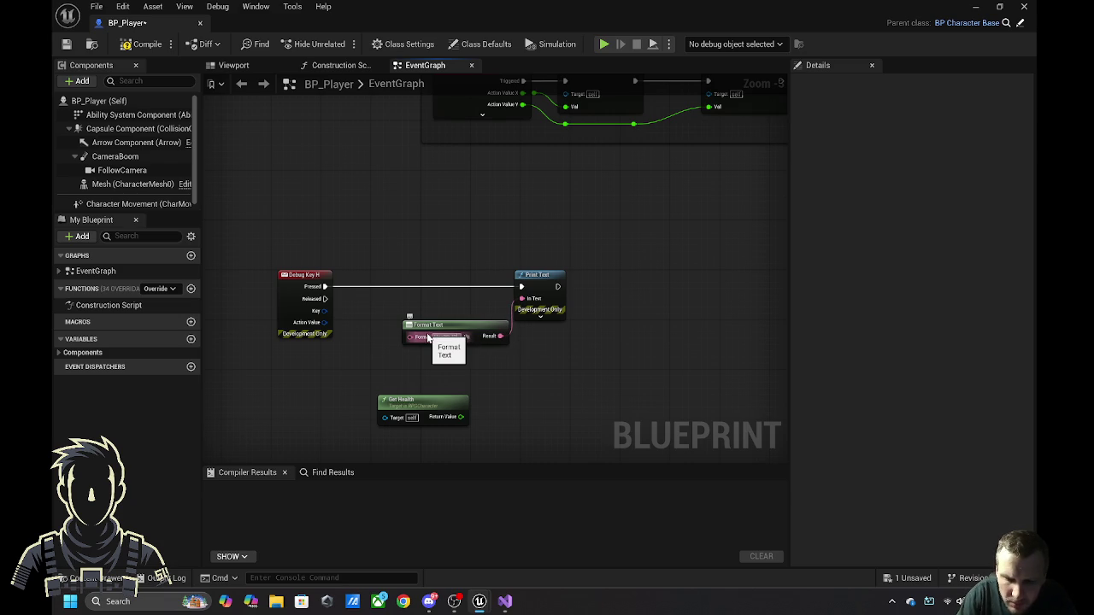
{"action": "key", "text": "Return"}
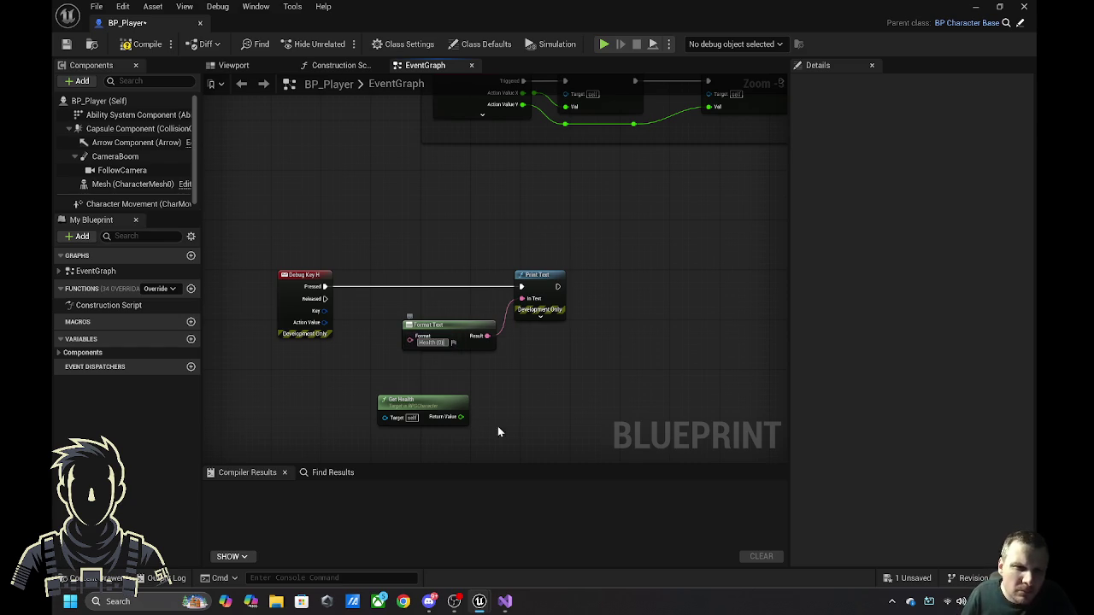
{"action": "mouse_move", "coordinate": [460, 417]}
{"action": "left_mouse_down"}
{"action": "mouse_move", "coordinate": [488, 398]}
{"action": "mouse_move", "coordinate": [411, 350]}
{"action": "left_mouse_up"}
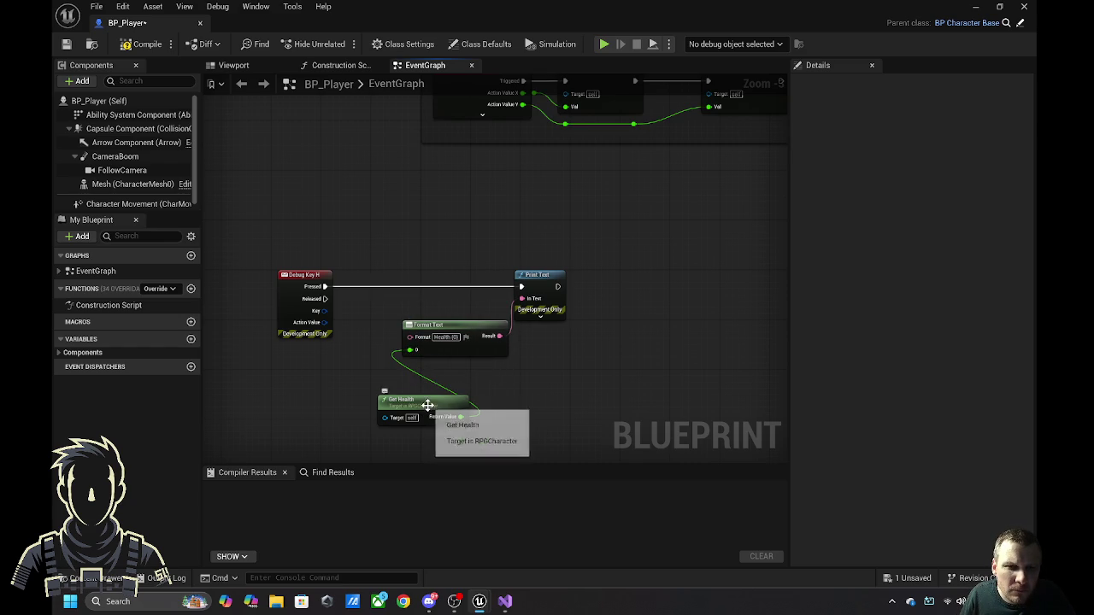
{"action": "left_click_drag", "start_coordinate": [427, 404], "coordinate": [356, 366]}
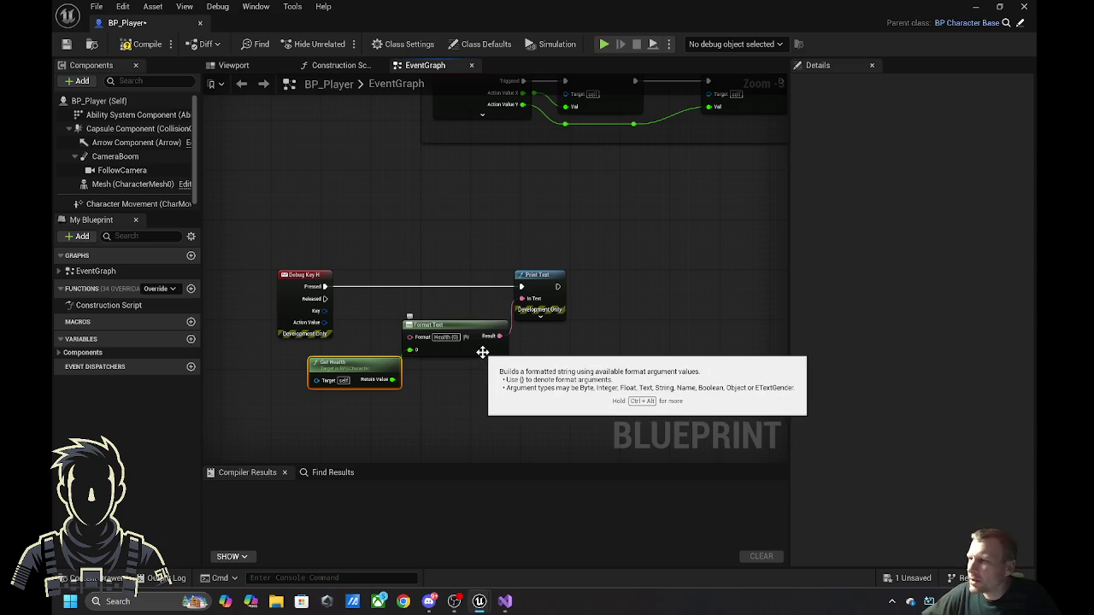
{"action": "left_click_drag", "start_coordinate": [355, 366], "coordinate": [324, 360]}
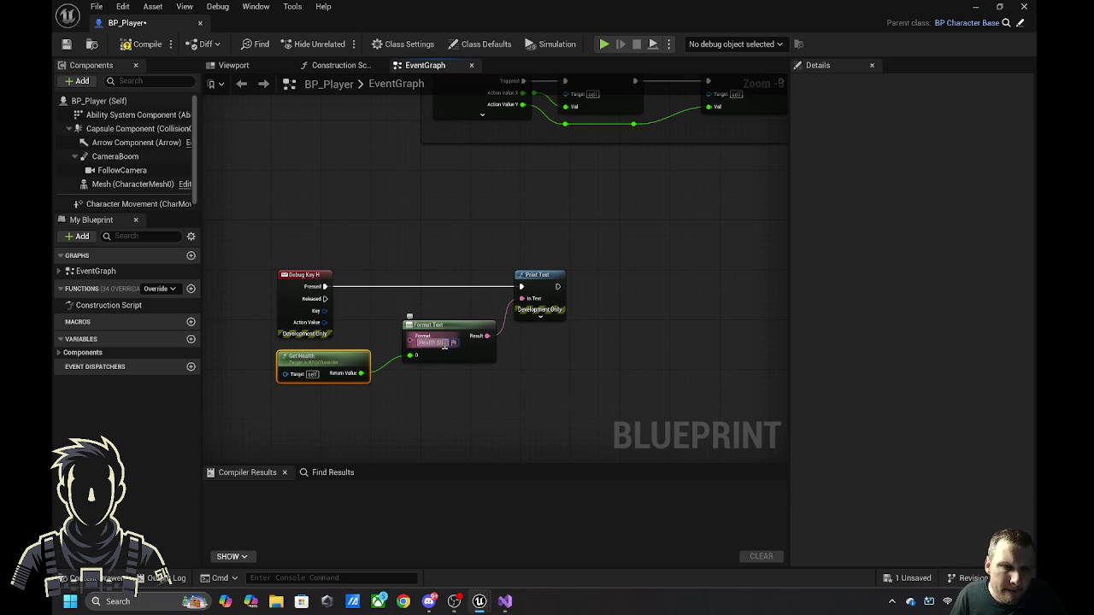
- Add a 'Max Health {1}' line to the Format Text string
{"action": "key", "text": "shift+Return"}
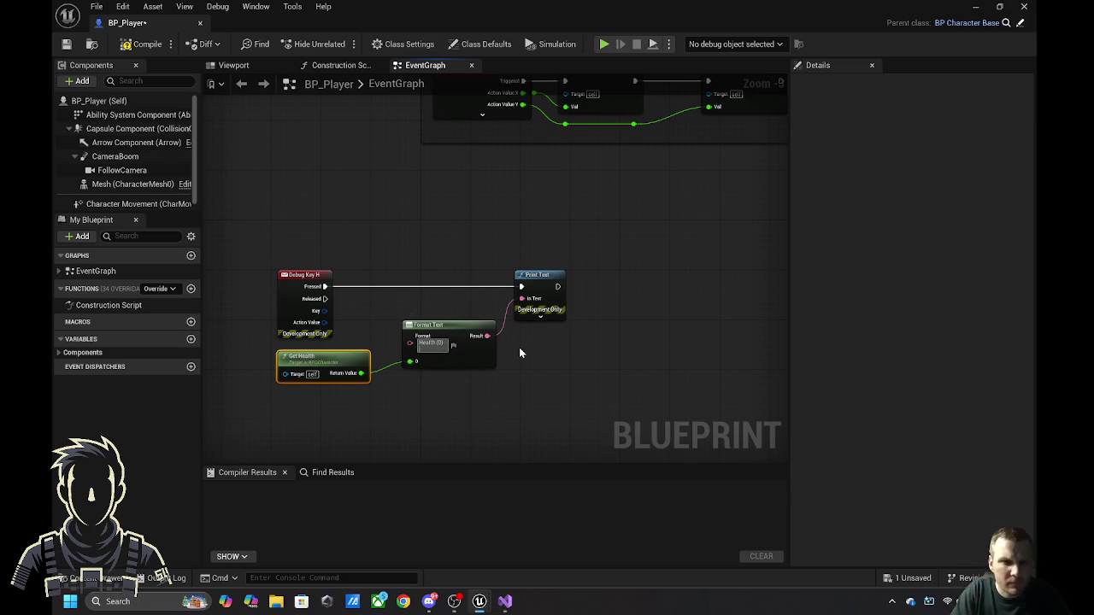
{"action": "type", "text": "Max"}
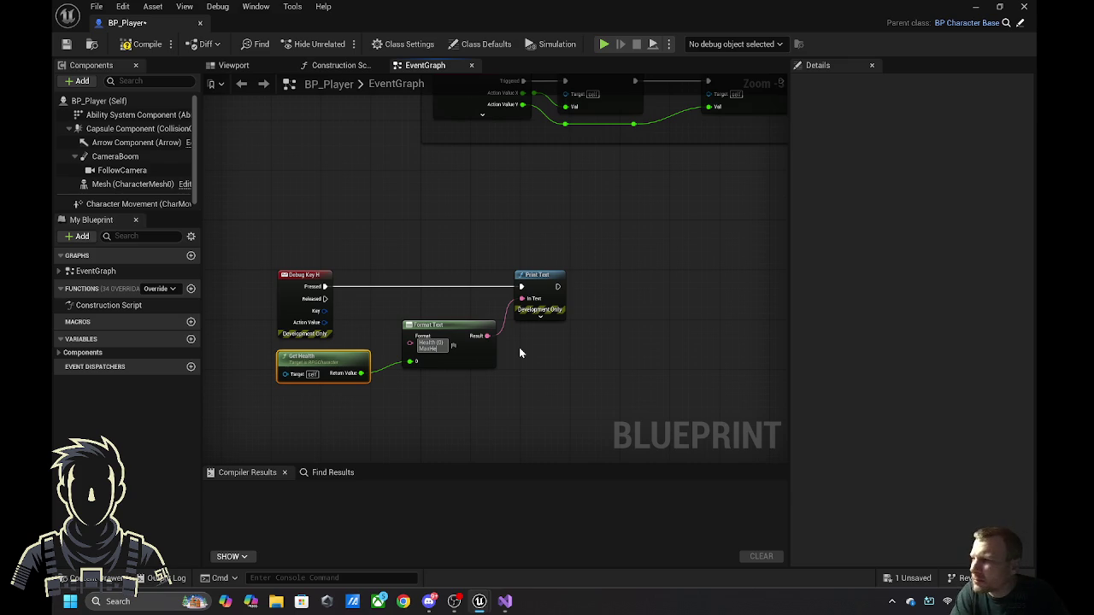
{"action": "type", "text": " Health"}
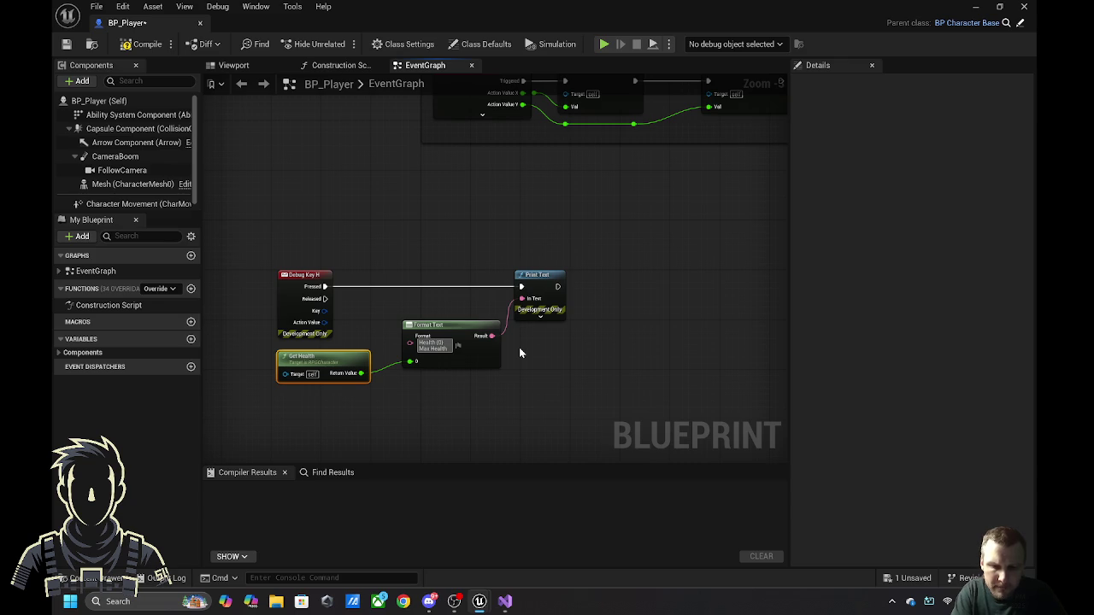
{"action": "type", "text": " {"}
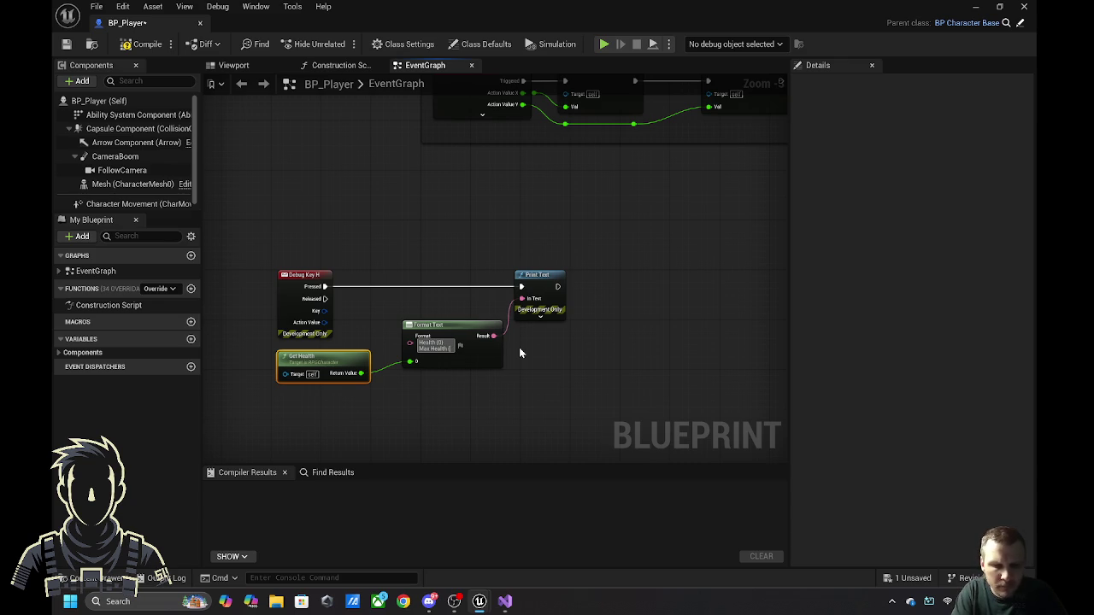
{"action": "type", "text": "1}"}
{"action": "key", "text": "Return"}
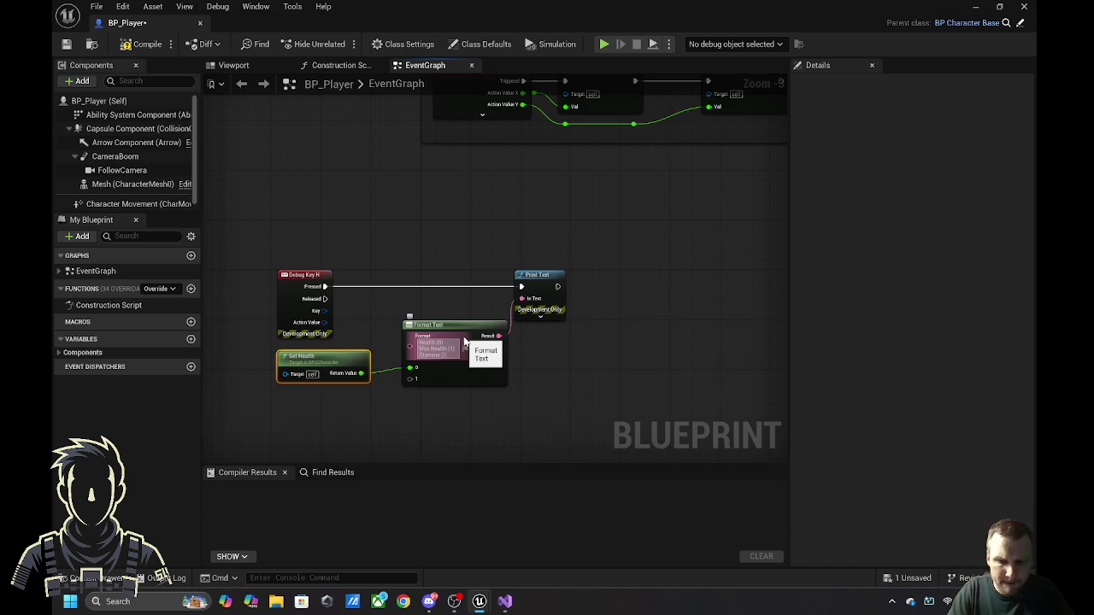
- Extend the format with Stamina {2}, Max Stamina {3}, Adrenaline {4}, Max Adrenaline {5}, XP {6}, Max XP {7} lines
{"action": "key", "text": "Return"}
{"action": "type", "text": "Max"}
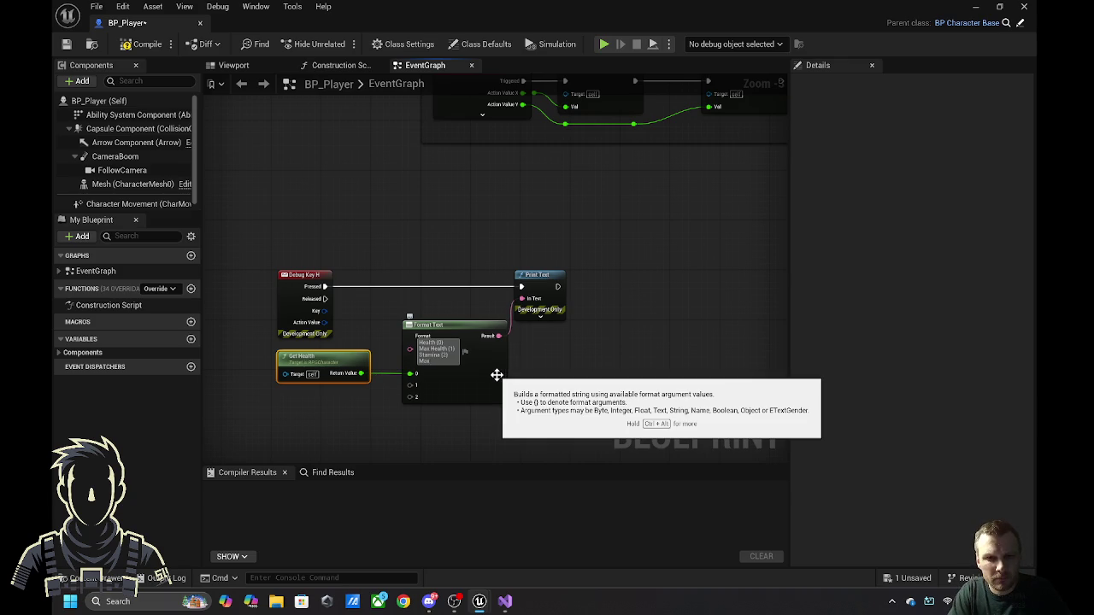
{"action": "type", "text": "Stamina"}
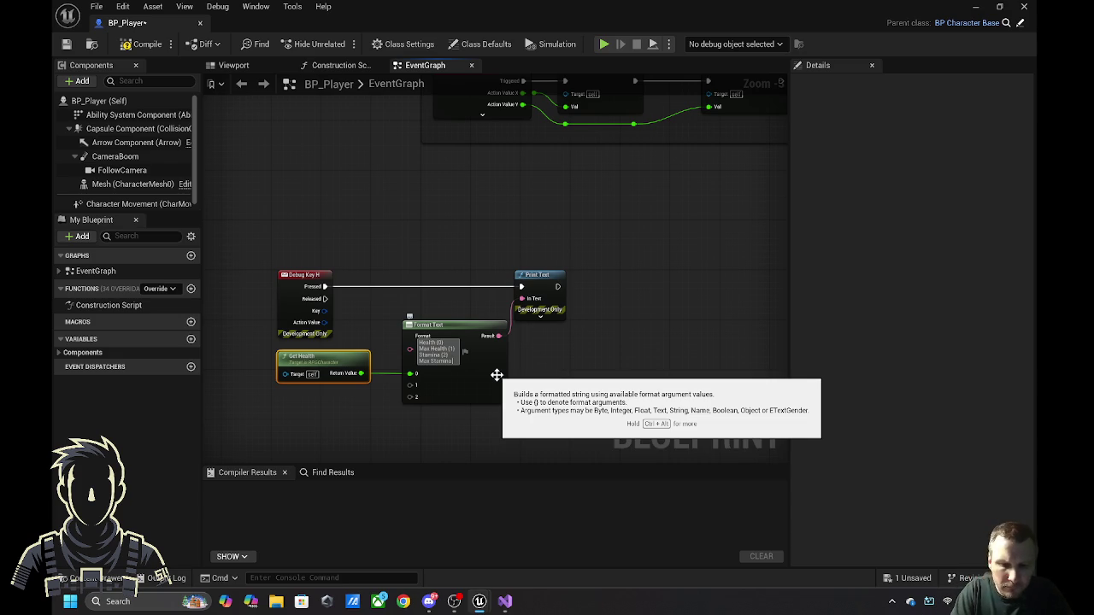
{"action": "type", "text": "3"}
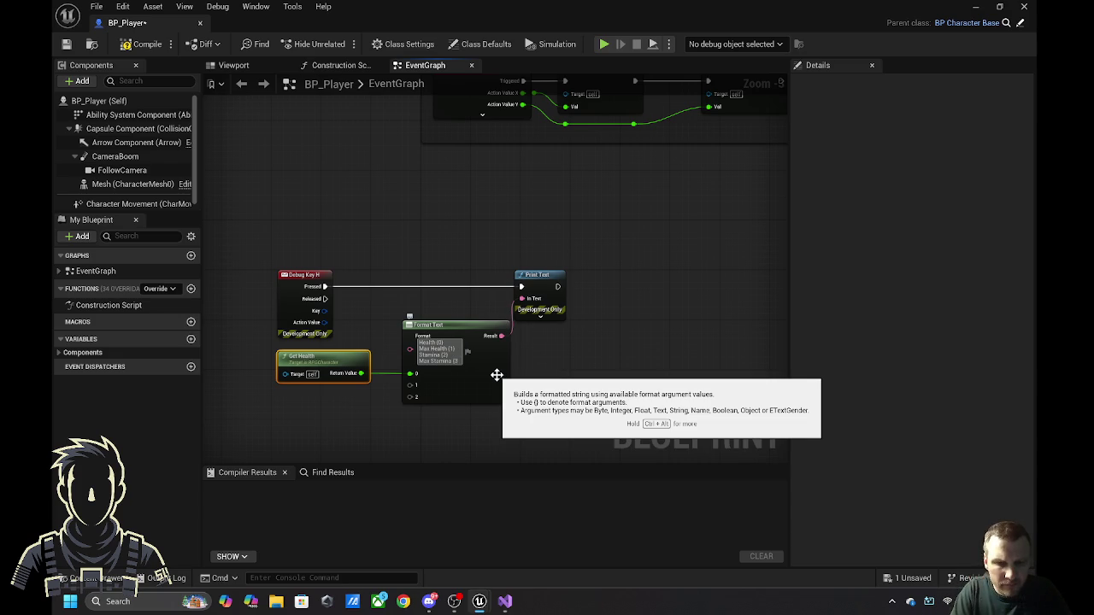
{"action": "type", "text": "}"}
{"action": "key", "text": "Return"}
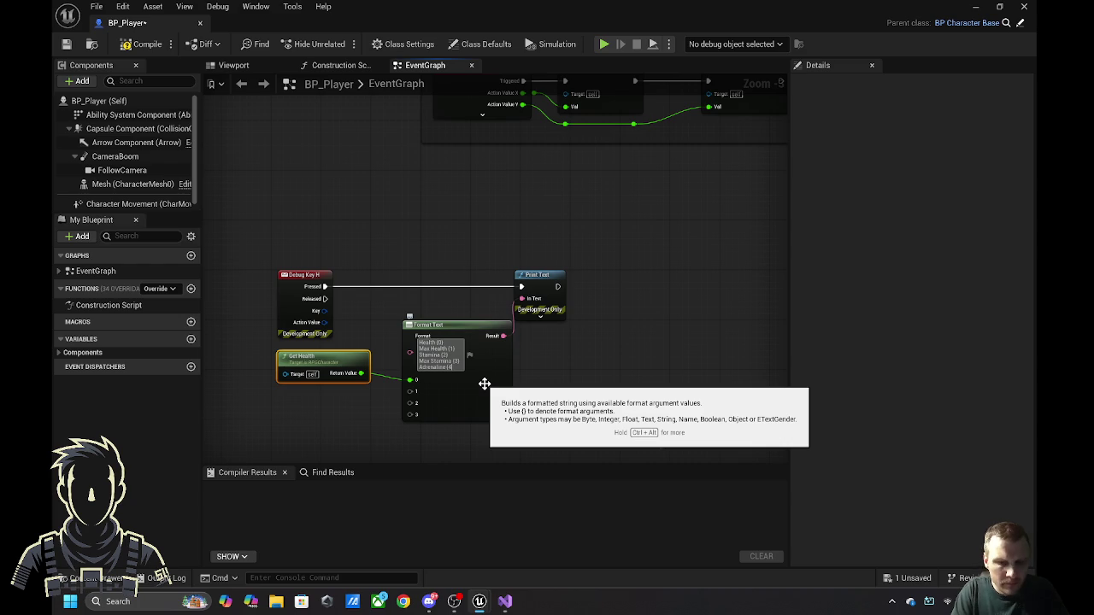
{"action": "key", "text": "shift+Return"}
{"action": "type", "text": "Max Adrena"}
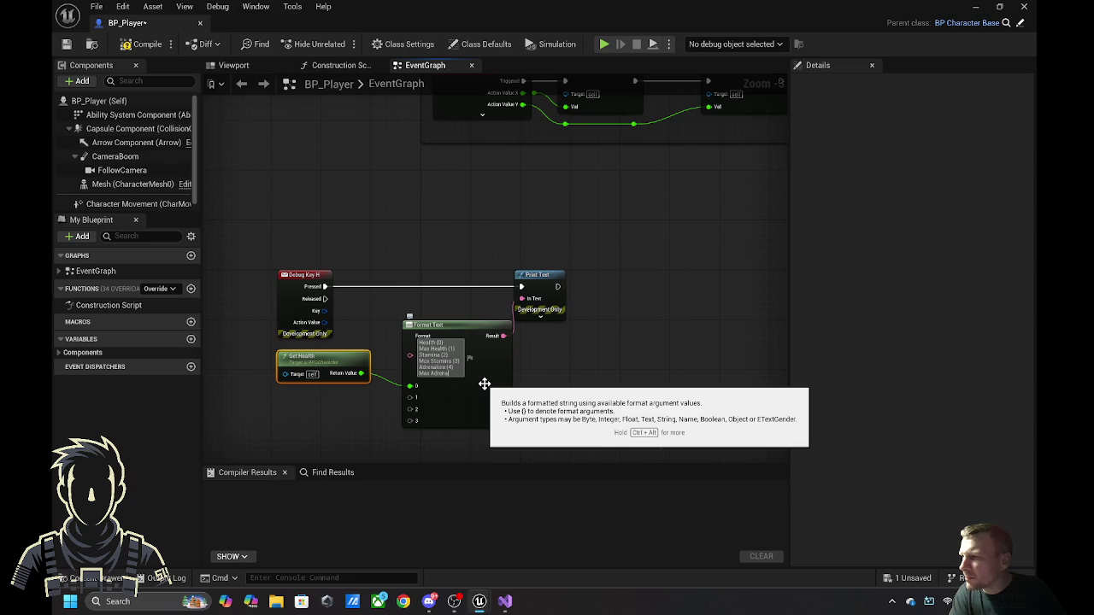
{"action": "type", "text": "line"}
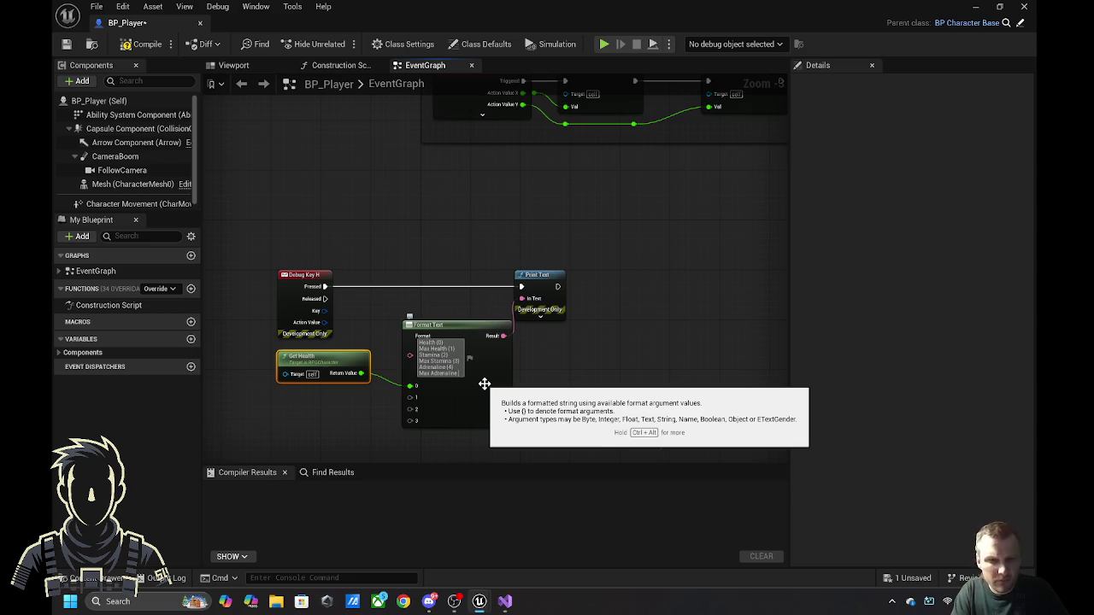
{"action": "type", "text": "("}
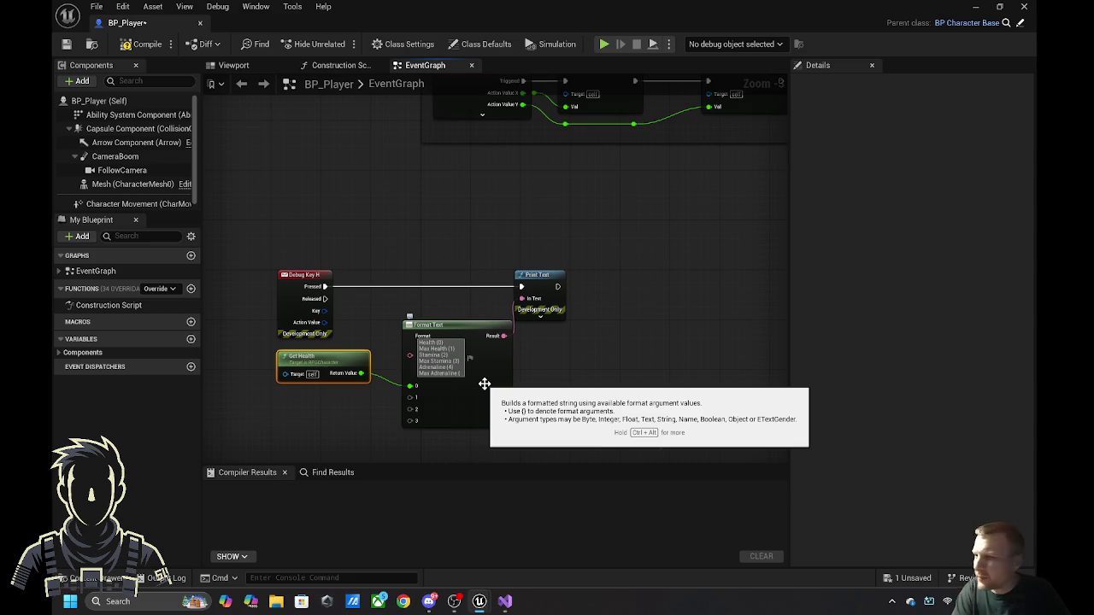
{"action": "type", "text": "5)"}
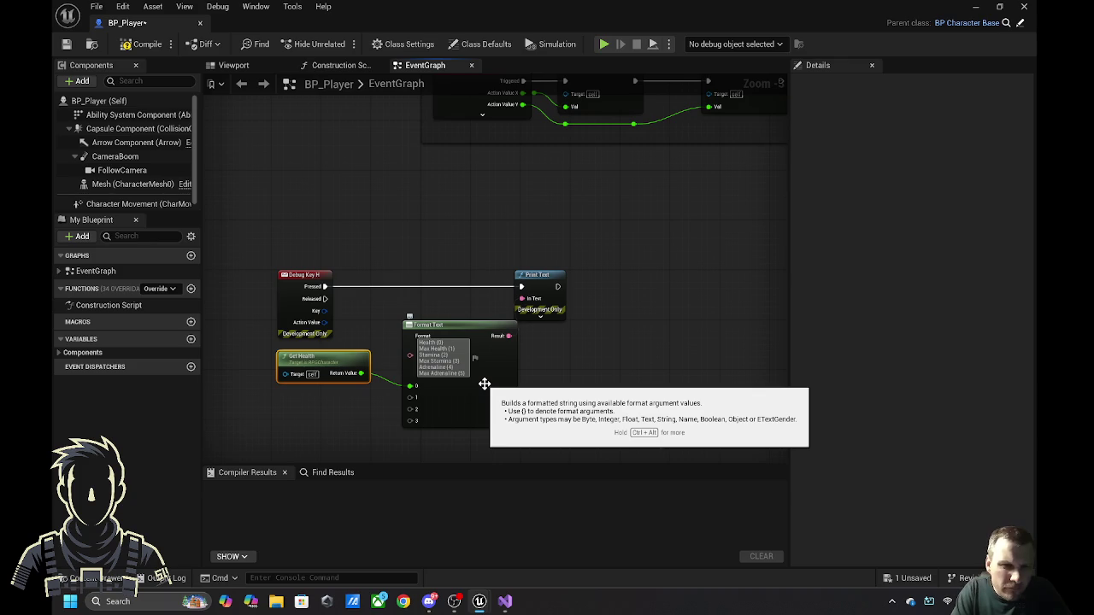
{"action": "key", "text": "shift+Return"}
{"action": "type", "text": "XP {6}"}
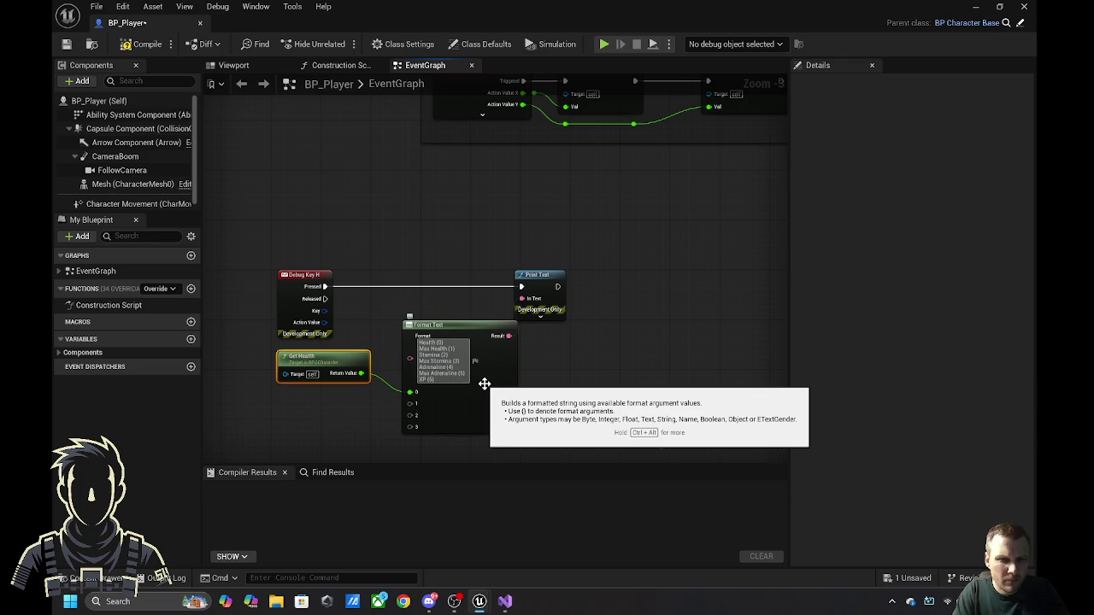
{"action": "key", "text": "shift+Return"}
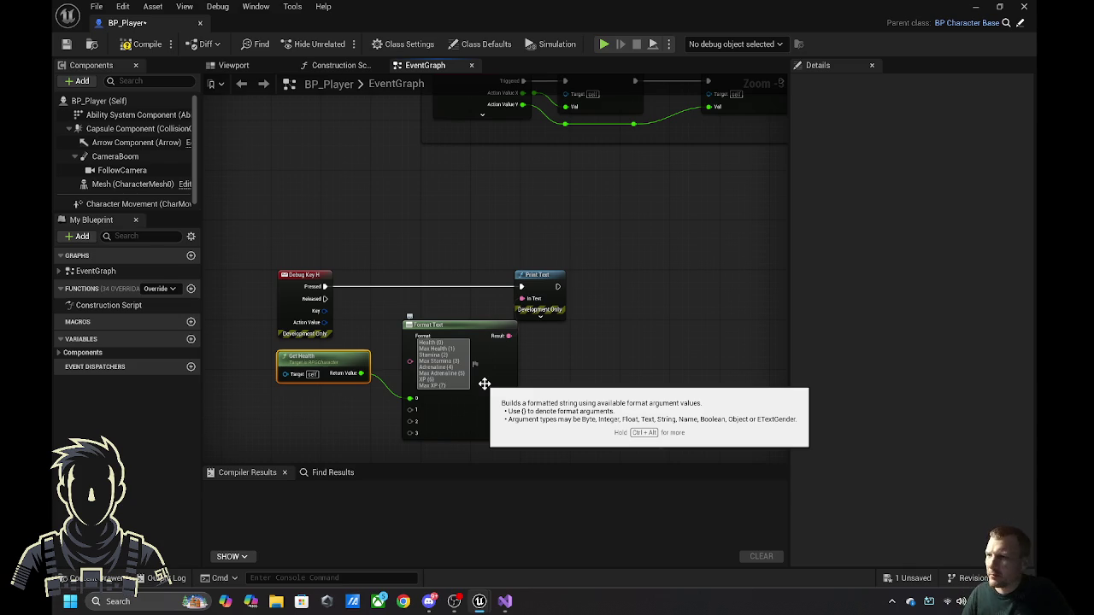
- Commit the format text and wire a Get Max Health node into argument 1
{"action": "left_click", "coordinate": [609, 395]}
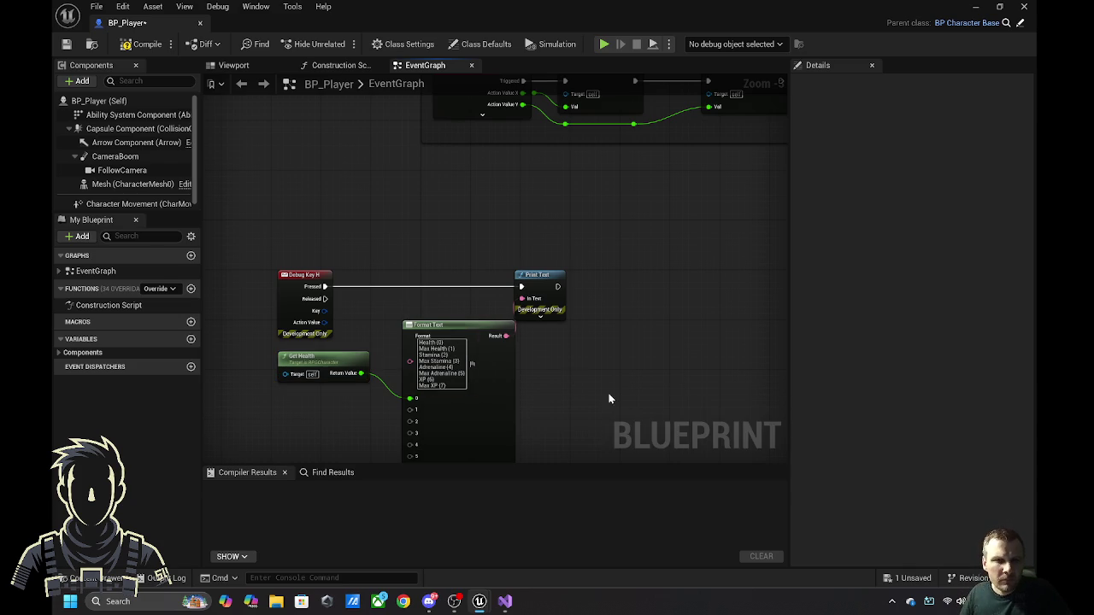
{"action": "scroll", "coordinate": [630, 406], "scroll_direction": "down", "scroll_amount": 2}
{"action": "scroll", "coordinate": [604, 285], "scroll_direction": "up", "scroll_amount": 3}
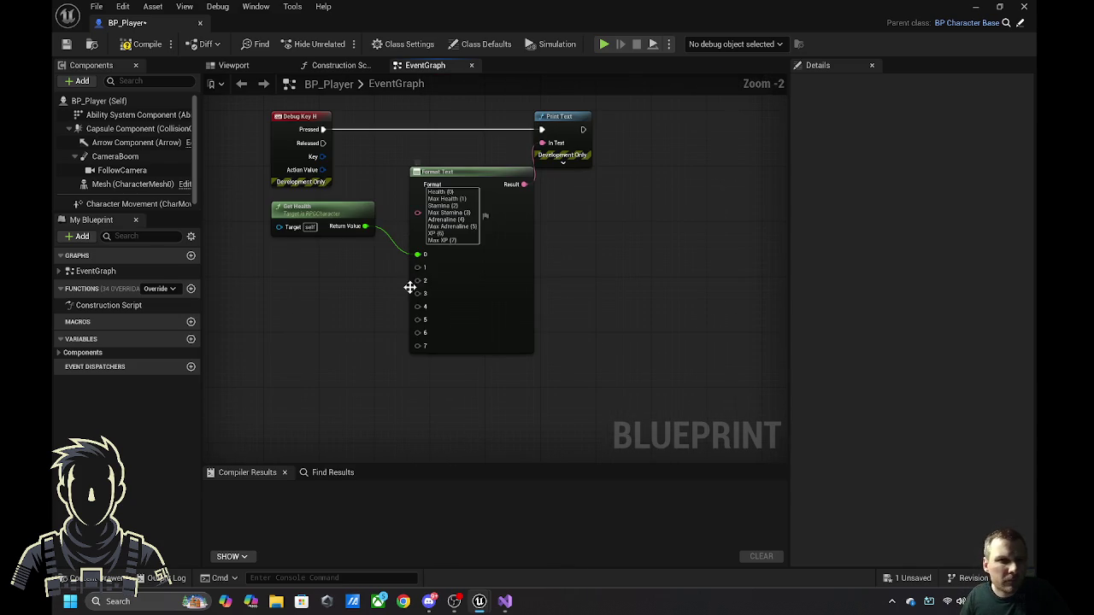
{"action": "mouse_move", "coordinate": [418, 268]}
{"action": "left_mouse_down"}
{"action": "mouse_move", "coordinate": [344, 285]}
{"action": "mouse_move", "coordinate": [314, 277]}
{"action": "left_mouse_up"}
{"action": "type", "text": "Max "}
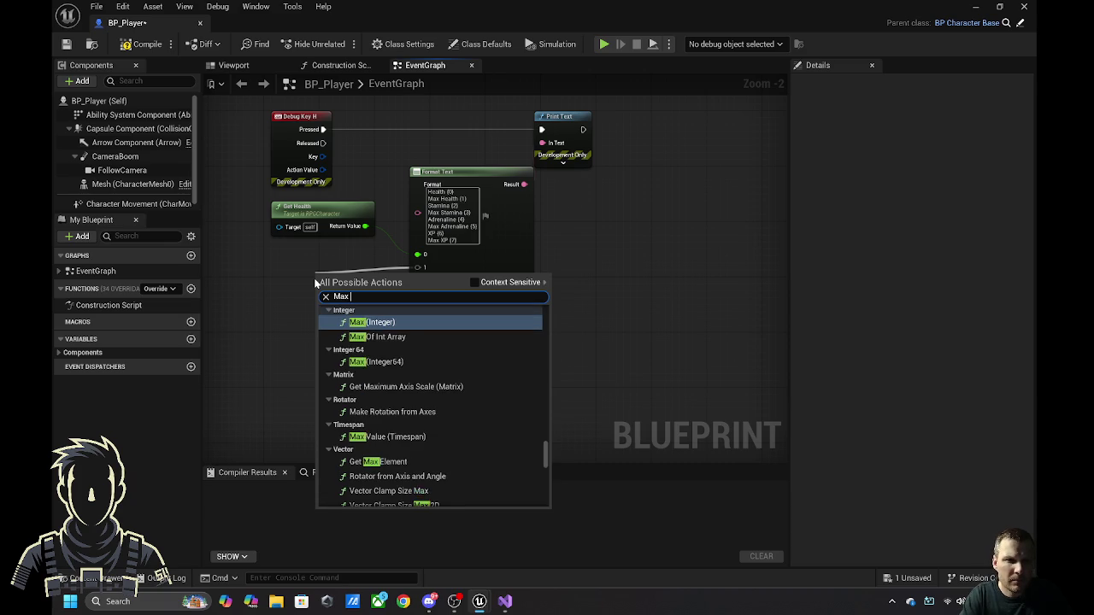
{"action": "type", "text": "he"}
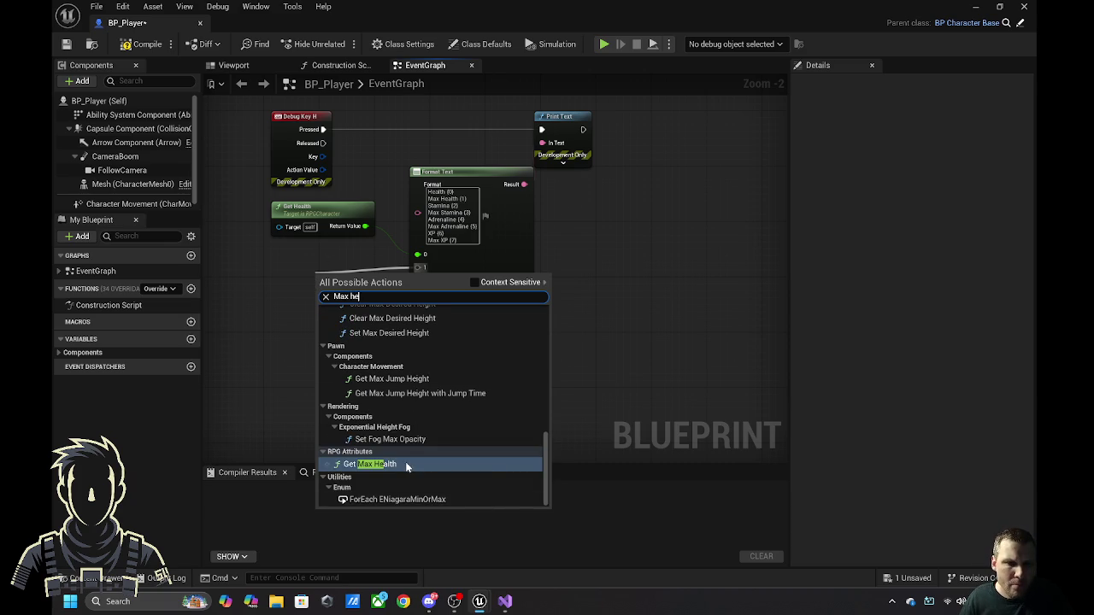
{"action": "left_click", "coordinate": [405, 462]}
{"action": "mouse_move", "coordinate": [357, 277]}
{"action": "left_mouse_down"}
{"action": "mouse_move", "coordinate": [278, 243]}
{"action": "mouse_move", "coordinate": [223, 244]}
{"action": "mouse_move", "coordinate": [259, 240]}
{"action": "mouse_move", "coordinate": [252, 227]}
{"action": "left_mouse_up"}
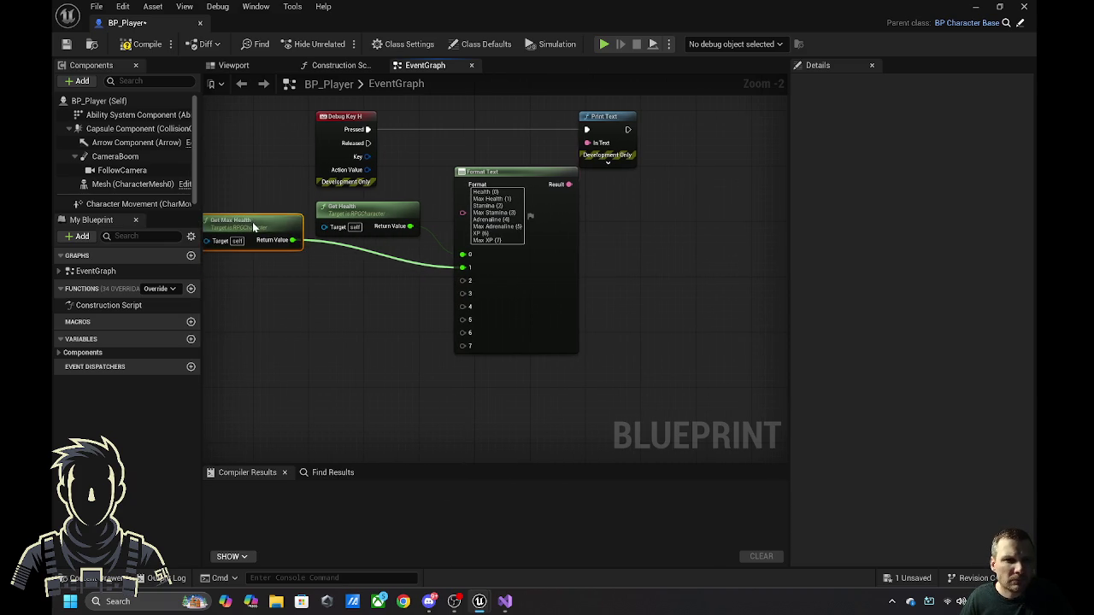
- Wire a Get Stamina node into argument 2 and arrange it beside Get Max Health
{"action": "left_click_drag", "start_coordinate": [463, 281], "coordinate": [329, 310]}
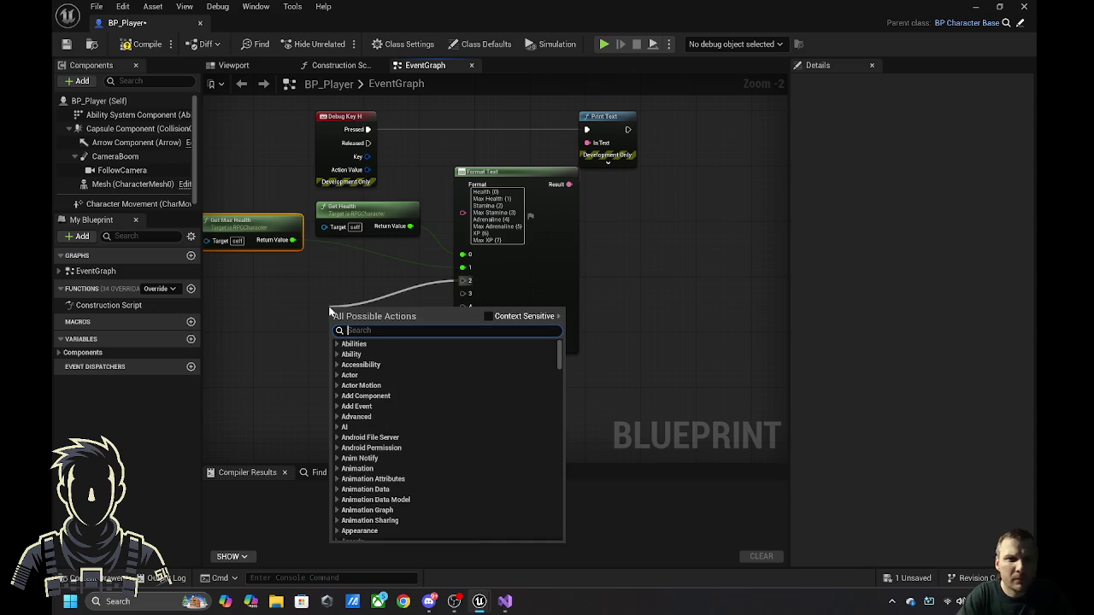
{"action": "type", "text": "stamina"}
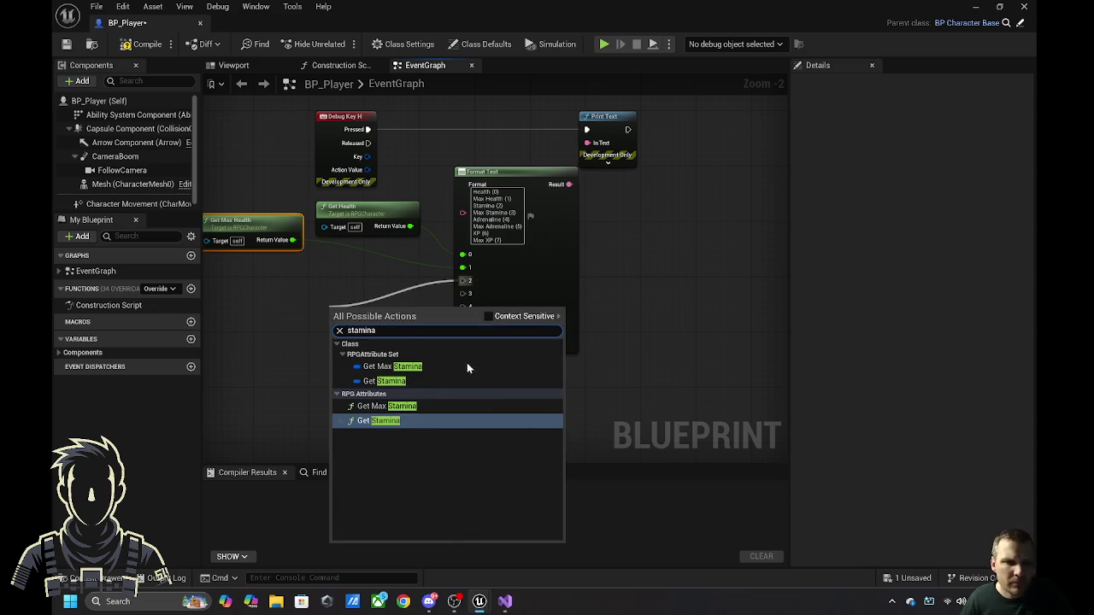
{"action": "key", "text": "Return"}
{"action": "mouse_move", "coordinate": [382, 315]}
{"action": "left_mouse_down"}
{"action": "mouse_move", "coordinate": [305, 291]}
{"action": "mouse_move", "coordinate": [290, 265]}
{"action": "mouse_move", "coordinate": [319, 256]}
{"action": "mouse_move", "coordinate": [331, 263]}
{"action": "mouse_move", "coordinate": [227, 273]}
{"action": "mouse_move", "coordinate": [280, 264]}
{"action": "left_mouse_up"}
{"action": "mouse_move", "coordinate": [291, 224]}
{"action": "left_mouse_down"}
{"action": "mouse_move", "coordinate": [302, 229]}
{"action": "mouse_move", "coordinate": [226, 227]}
{"action": "left_mouse_up"}
{"action": "left_click_drag", "start_coordinate": [211, 228], "coordinate": [349, 225]}
{"action": "mouse_move", "coordinate": [315, 283]}
{"action": "left_mouse_down"}
{"action": "mouse_move", "coordinate": [282, 268]}
{"action": "mouse_move", "coordinate": [237, 270]}
{"action": "mouse_move", "coordinate": [270, 248]}
{"action": "mouse_move", "coordinate": [249, 249]}
{"action": "left_mouse_up"}
- Wire Get Max Stamina into argument 3 and Get Adrenaline into argument 4
{"action": "left_click_drag", "start_coordinate": [580, 294], "coordinate": [459, 314]}
{"action": "type", "text": "max stamina"}
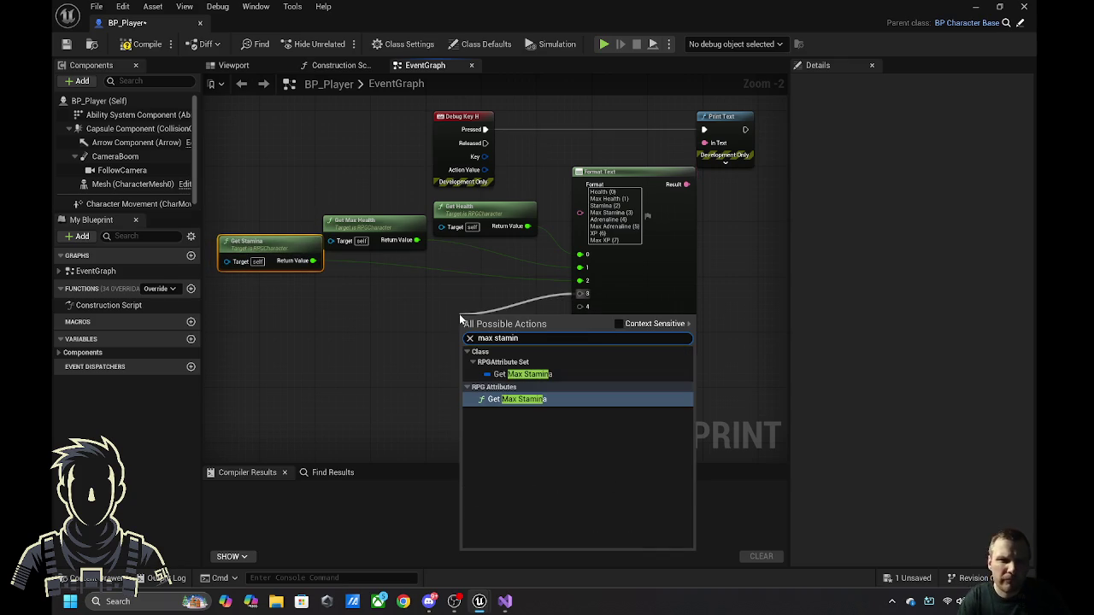
{"action": "left_click", "coordinate": [501, 400]}
{"action": "left_click_drag", "start_coordinate": [492, 337], "coordinate": [256, 304]}
{"action": "left_click_drag", "start_coordinate": [579, 312], "coordinate": [424, 342]}
{"action": "type", "text": "adrena"}
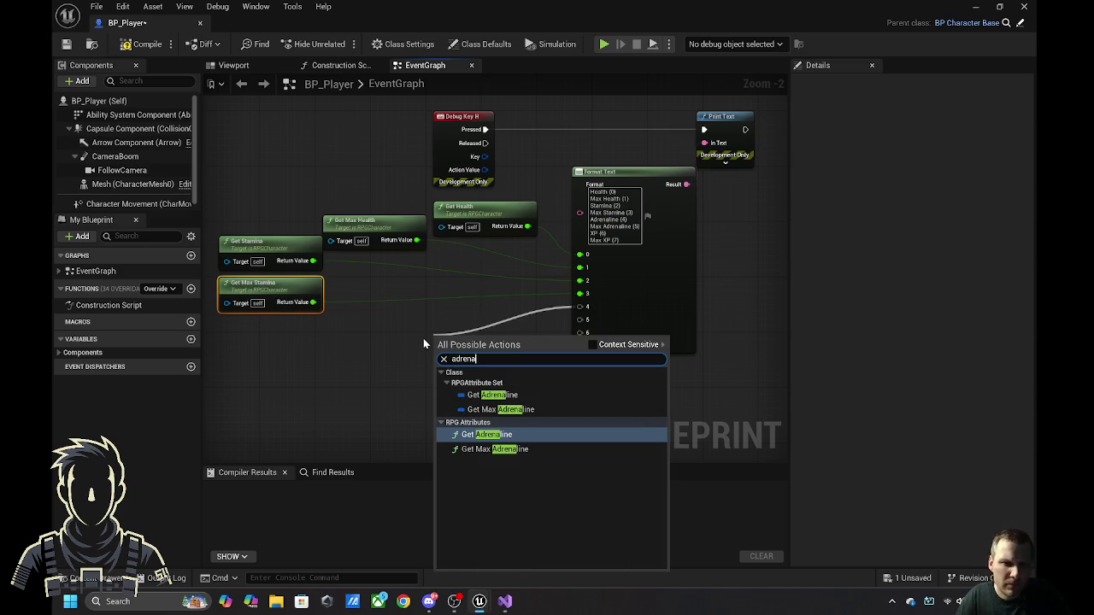
{"action": "left_click", "coordinate": [487, 434]}
{"action": "mouse_move", "coordinate": [495, 344]}
{"action": "left_mouse_down"}
{"action": "mouse_move", "coordinate": [372, 317]}
{"action": "mouse_move", "coordinate": [389, 316]}
{"action": "left_mouse_up"}
- Add a Get Max Adrenaline node for argument 5, placed below Get Max Stamina
{"action": "left_click_drag", "start_coordinate": [579, 326], "coordinate": [474, 366]}
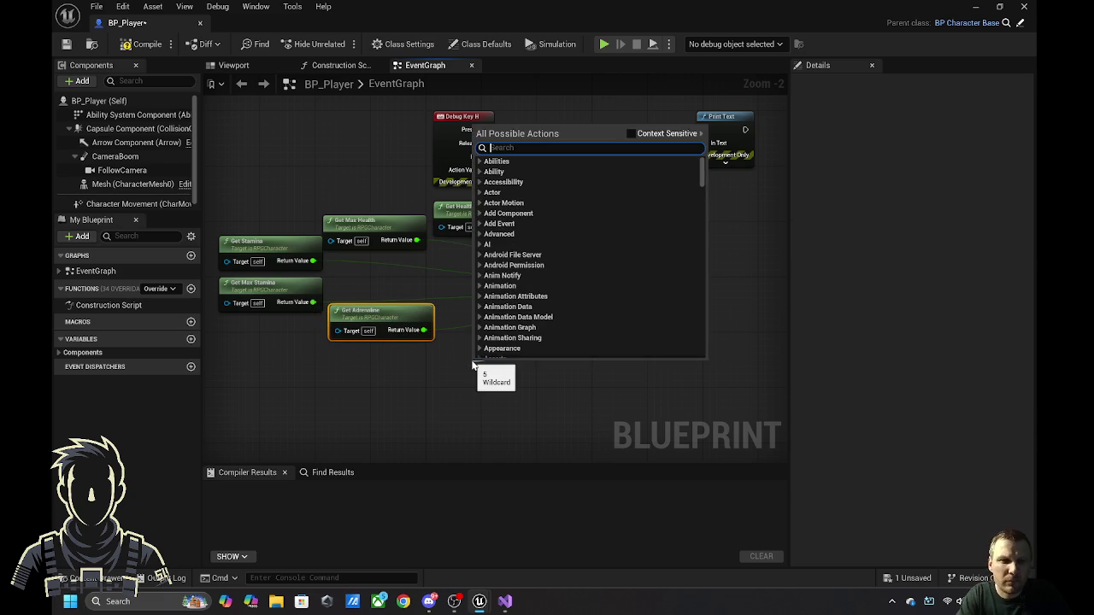
{"action": "type", "text": "max adren"}
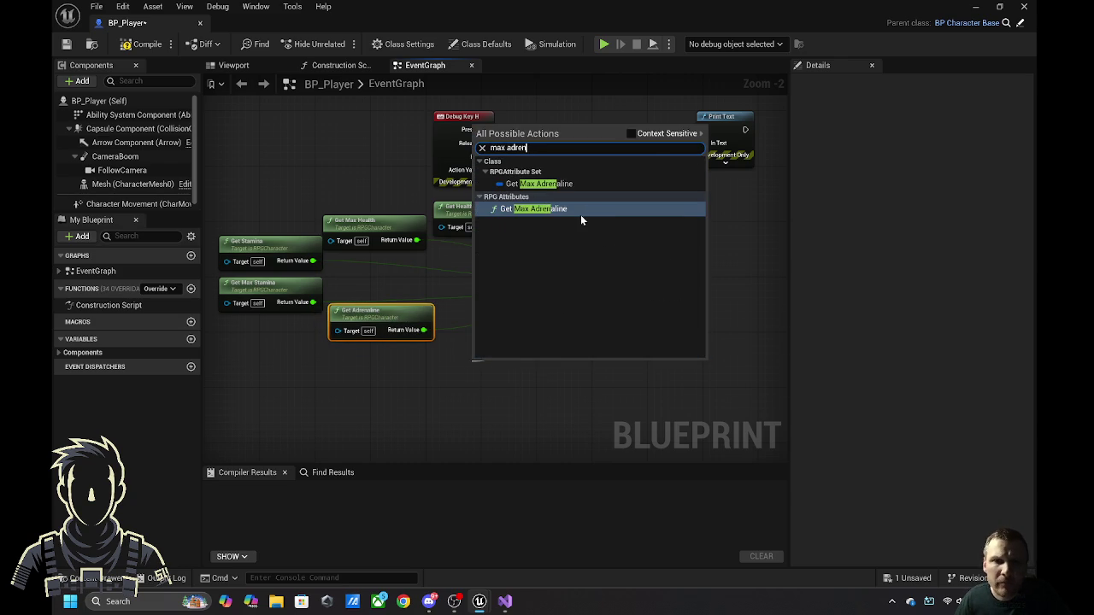
{"action": "left_click", "coordinate": [581, 213]}
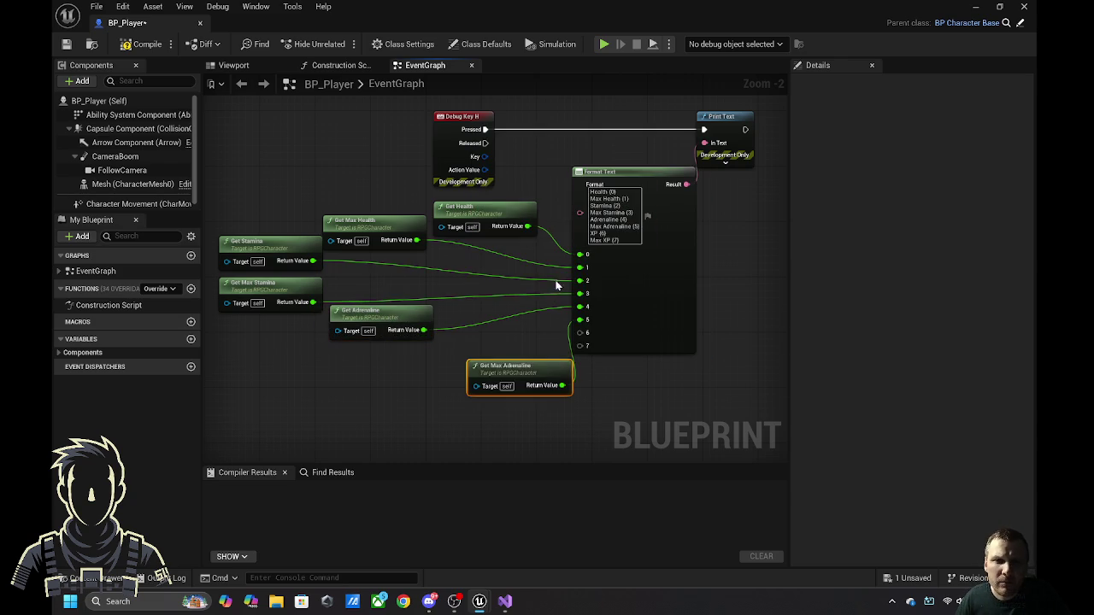
{"action": "mouse_move", "coordinate": [518, 363]}
{"action": "left_mouse_down"}
{"action": "mouse_move", "coordinate": [263, 332]}
{"action": "mouse_move", "coordinate": [584, 328]}
{"action": "mouse_move", "coordinate": [414, 384]}
{"action": "left_mouse_up"}
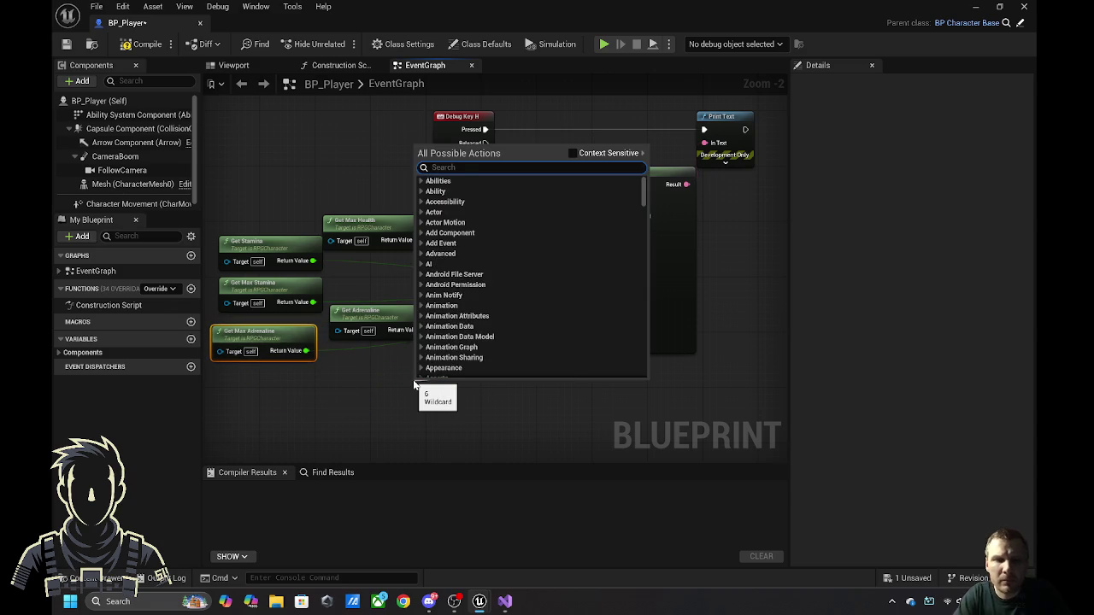
- Search the action list for 'xp' and 'get xp', toggling Context Sensitive, without finding an XP getter
{"action": "type", "text": "xp"}
{"action": "scroll", "coordinate": [522, 302], "scroll_direction": "down", "scroll_amount": 10}
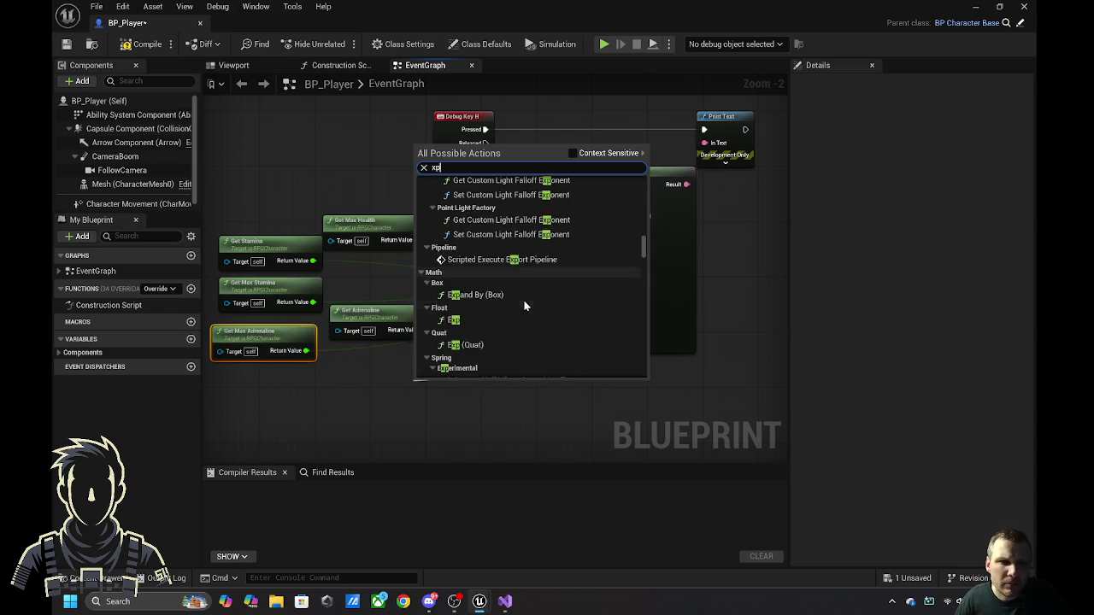
{"action": "scroll", "coordinate": [526, 305], "scroll_direction": "down", "scroll_amount": 8}
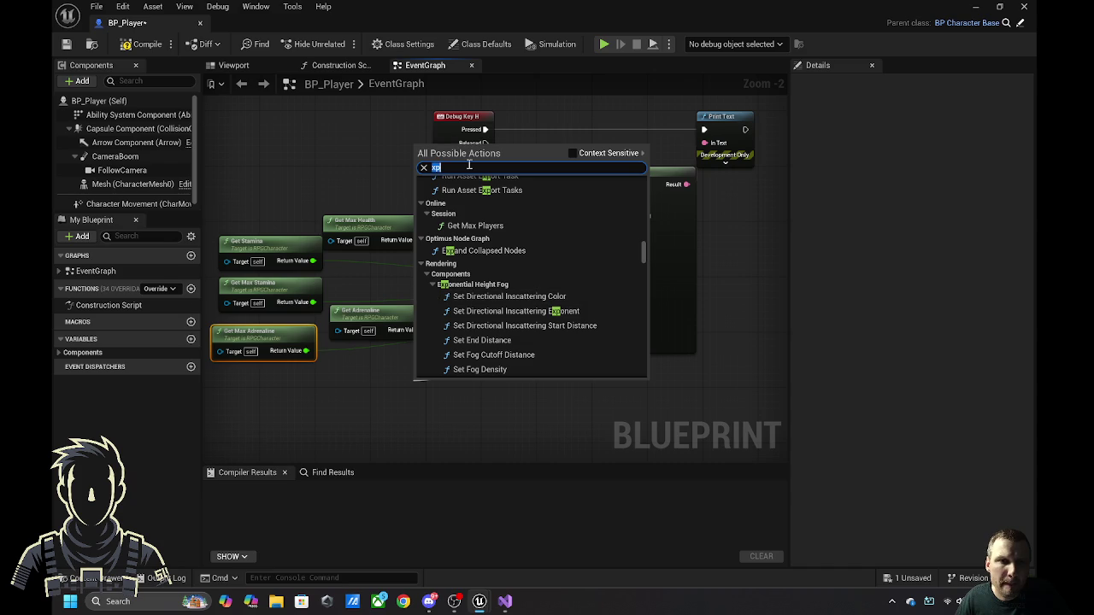
{"action": "type", "text": "get xp"}
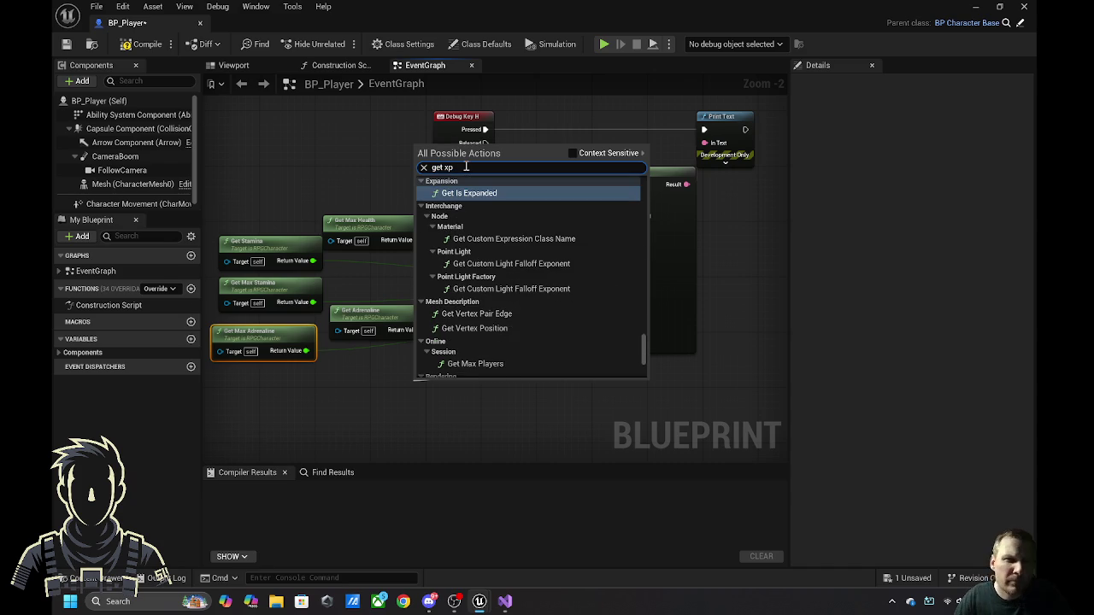
{"action": "scroll", "coordinate": [484, 222], "scroll_direction": "down", "scroll_amount": 5}
{"action": "scroll", "coordinate": [522, 256], "scroll_direction": "up", "scroll_amount": 6}
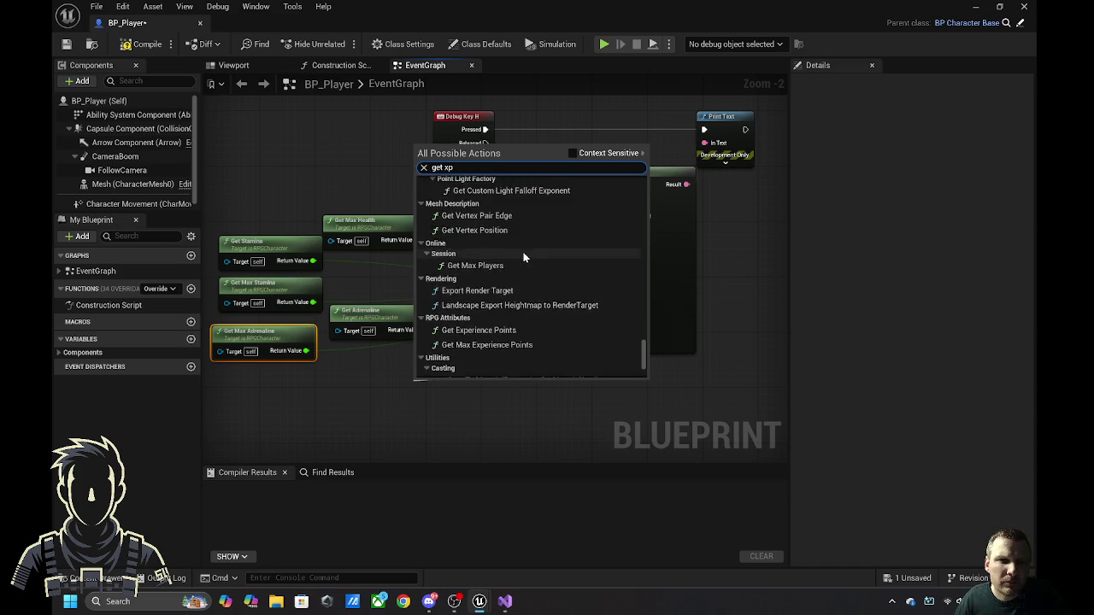
{"action": "scroll", "coordinate": [525, 274], "scroll_direction": "up", "scroll_amount": 8}
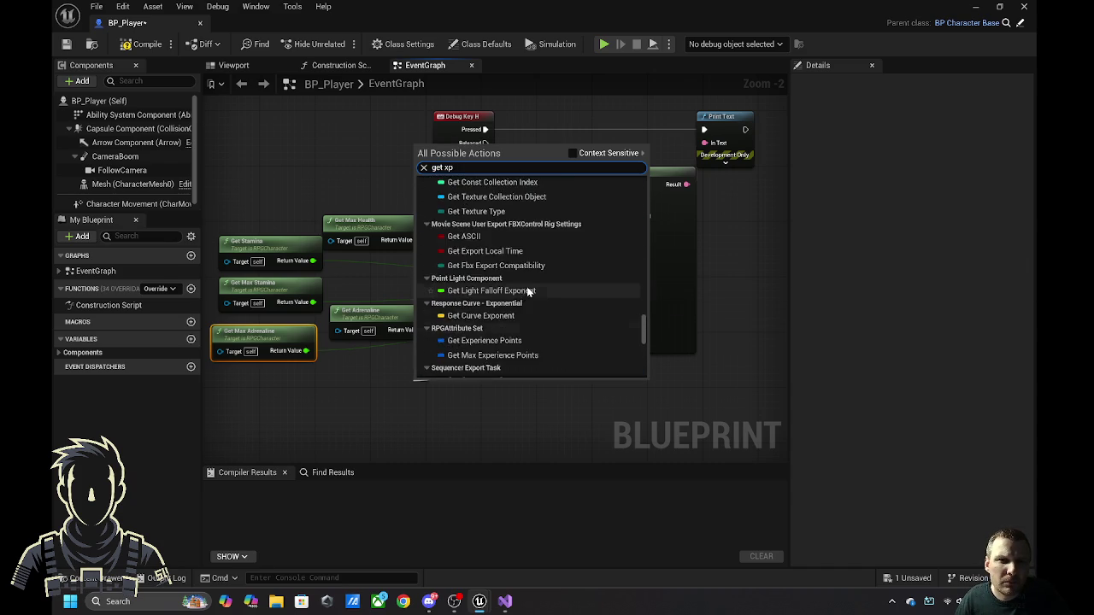
{"action": "scroll", "coordinate": [530, 286], "scroll_direction": "up", "scroll_amount": 3}
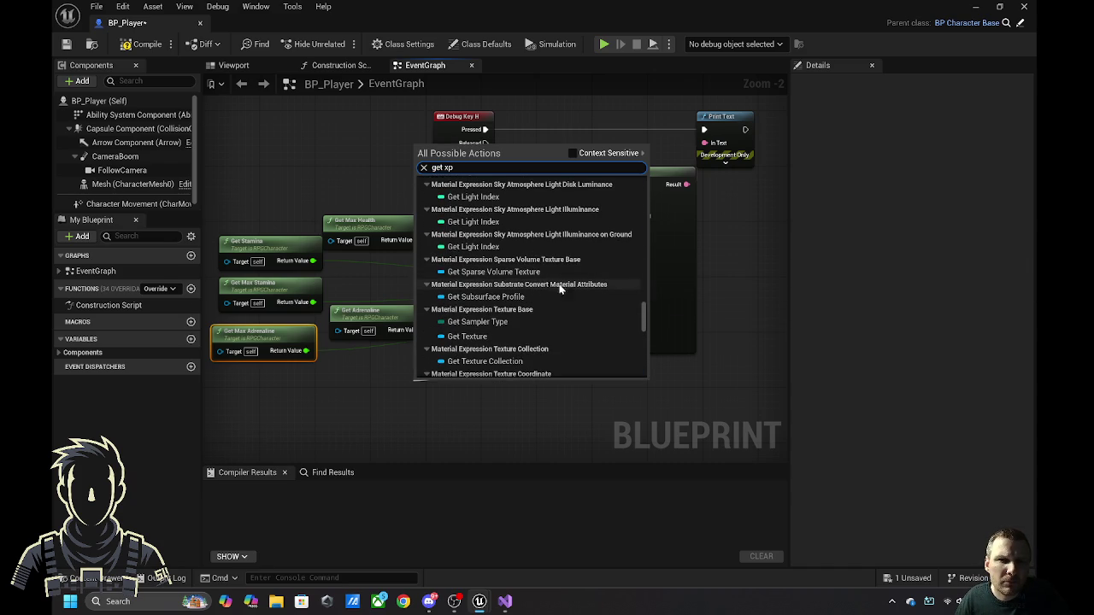
{"action": "left_click", "coordinate": [571, 154]}
{"action": "scroll", "coordinate": [551, 244], "scroll_direction": "down", "scroll_amount": 5}
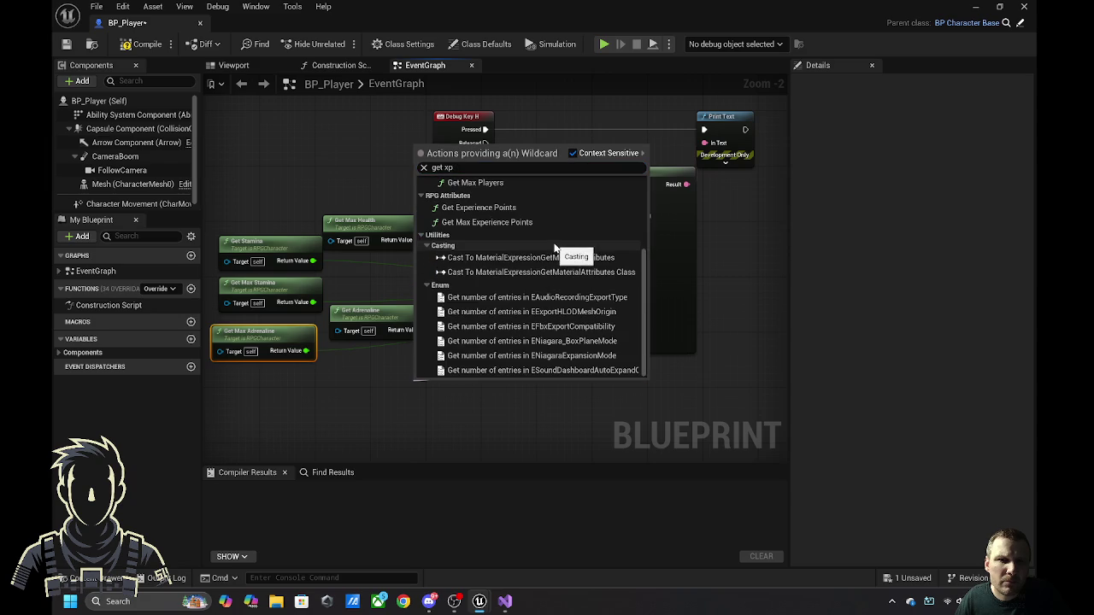
{"action": "scroll", "coordinate": [554, 247], "scroll_direction": "up", "scroll_amount": 5}
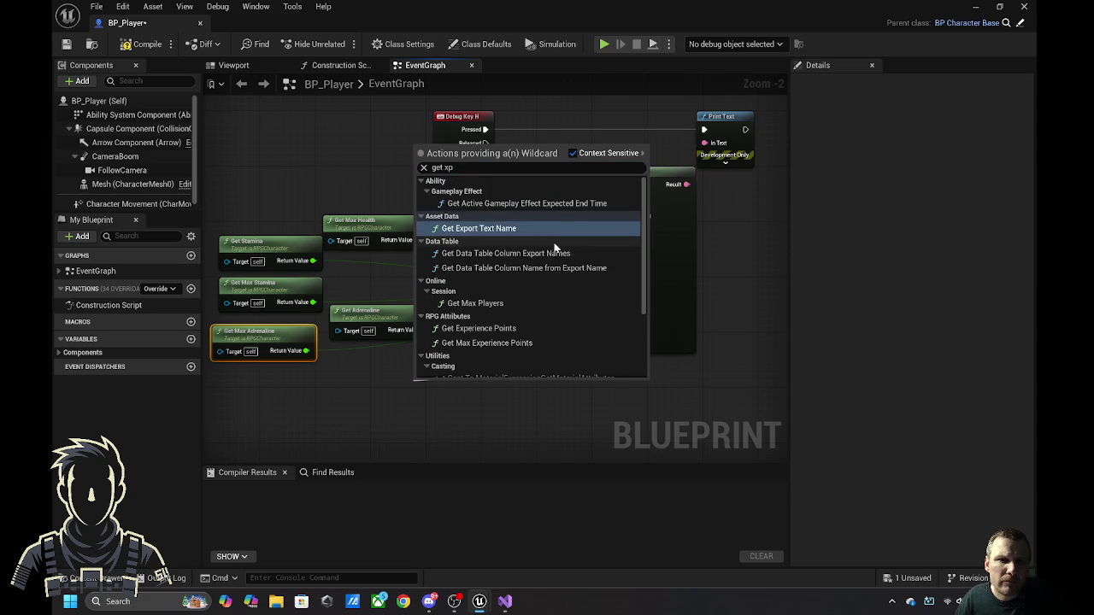
{"action": "left_click", "coordinate": [572, 154]}
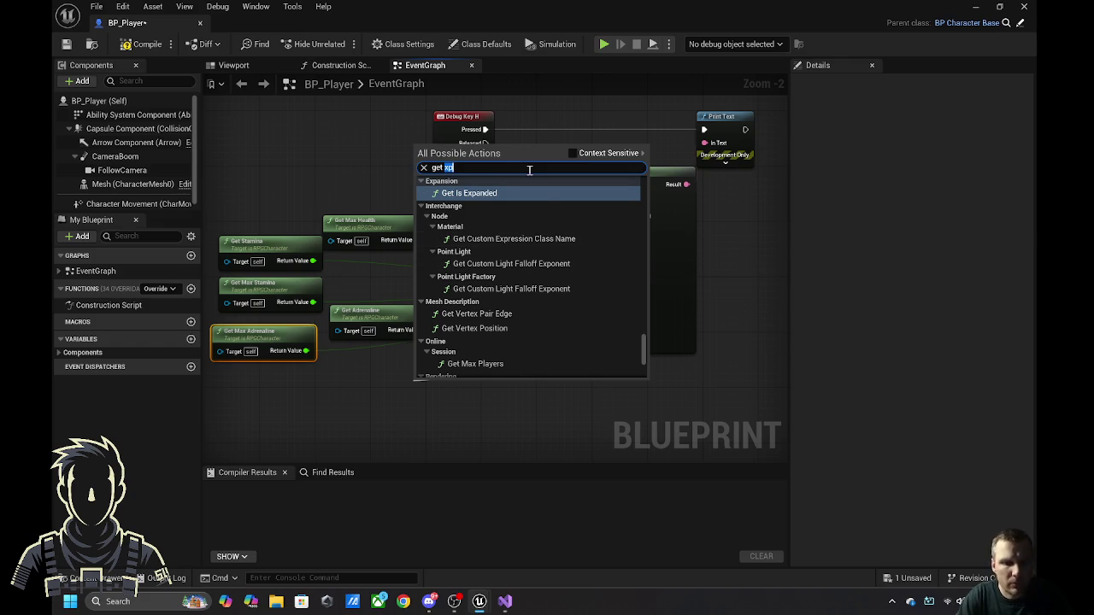
- Retry the search with 'rpg cha' then 'xp' and scroll through all the results
{"action": "key", "text": "BackSpace"}
{"action": "key", "text": "BackSpace"}
{"action": "key", "text": "BackSpace"}
{"action": "key", "text": "BackSpace"}
{"action": "type", "text": "r"}
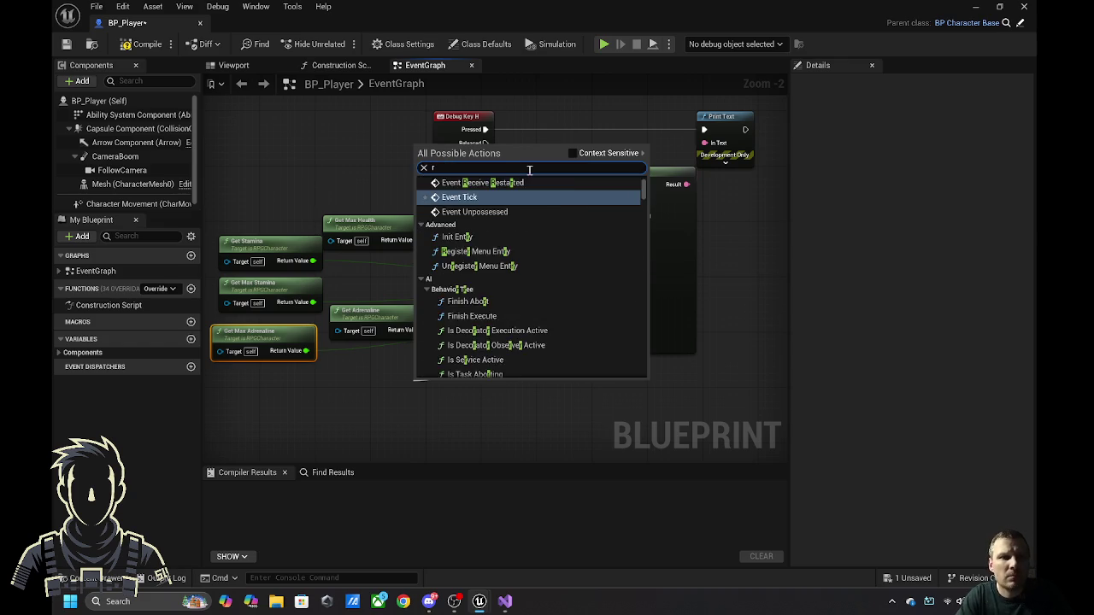
{"action": "type", "text": "pg cha"}
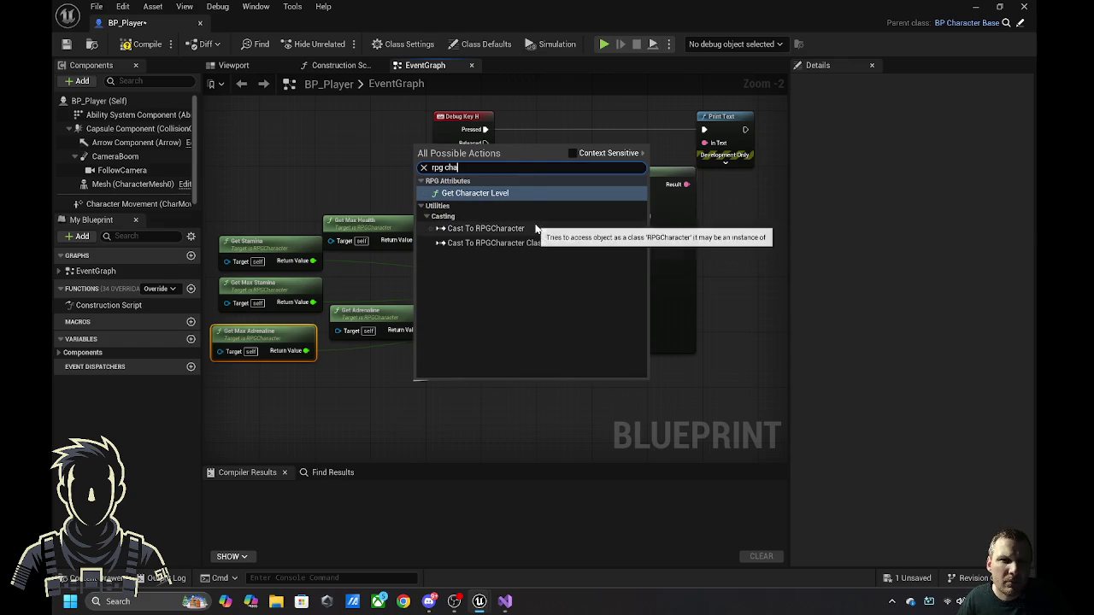
{"action": "double_click", "coordinate": [527, 168]}
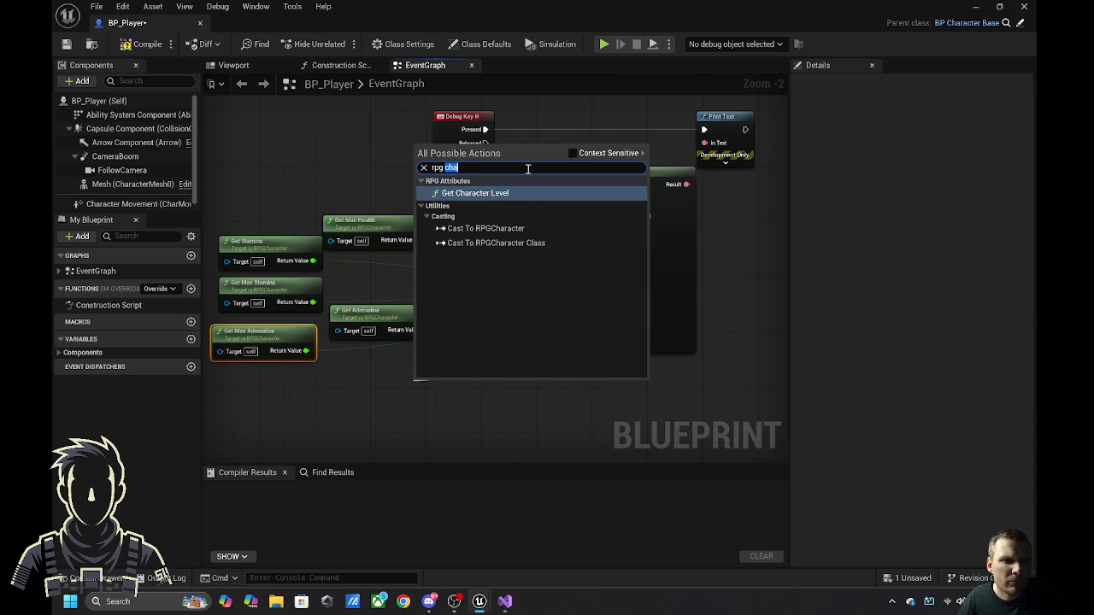
{"action": "key", "text": "BackSpace"}
{"action": "key", "text": "BackSpace"}
{"action": "key", "text": "BackSpace"}
{"action": "key", "text": "BackSpace"}
{"action": "type", "text": "xp"}
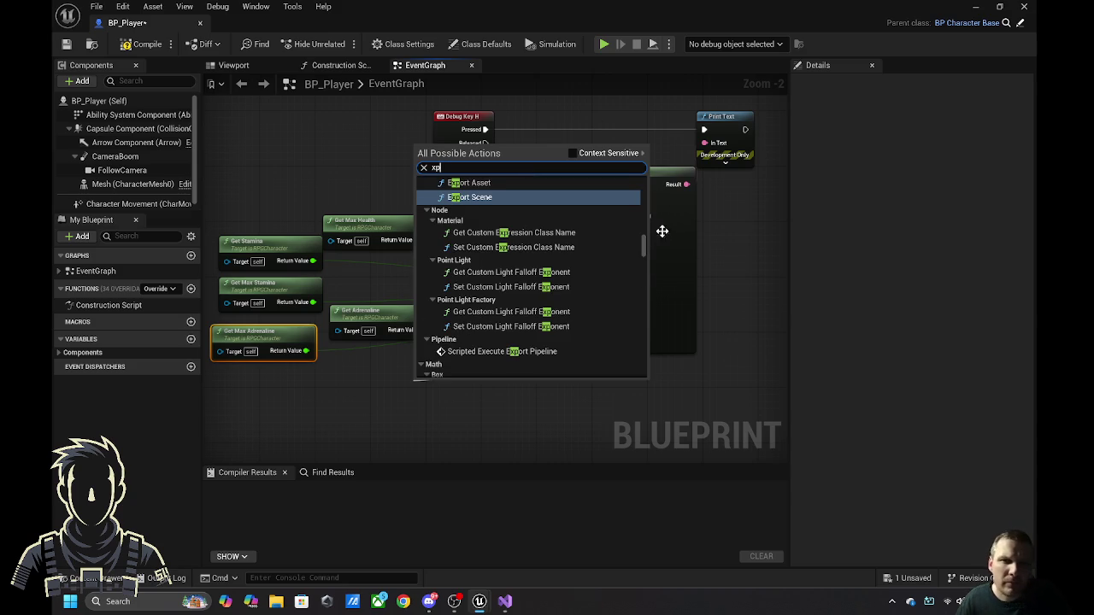
{"action": "mouse_move", "coordinate": [643, 250]}
{"action": "left_mouse_down"}
{"action": "mouse_move", "coordinate": [648, 169]}
{"action": "mouse_move", "coordinate": [648, 218]}
{"action": "left_mouse_up"}
{"action": "scroll", "coordinate": [609, 248], "scroll_direction": "down", "scroll_amount": 10}
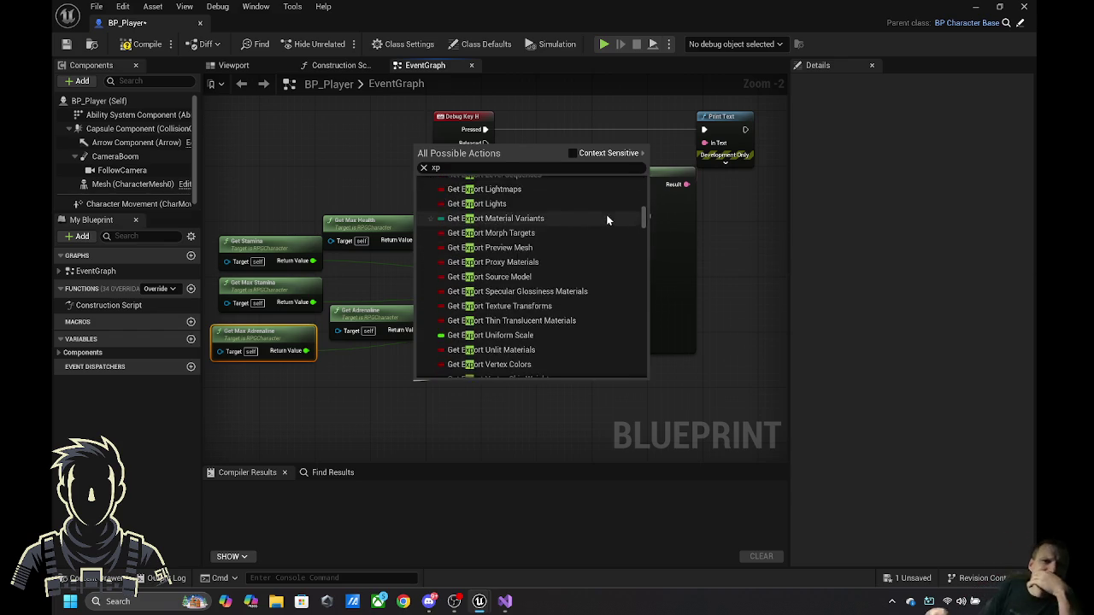
{"action": "scroll", "coordinate": [576, 256], "scroll_direction": "down", "scroll_amount": 12}
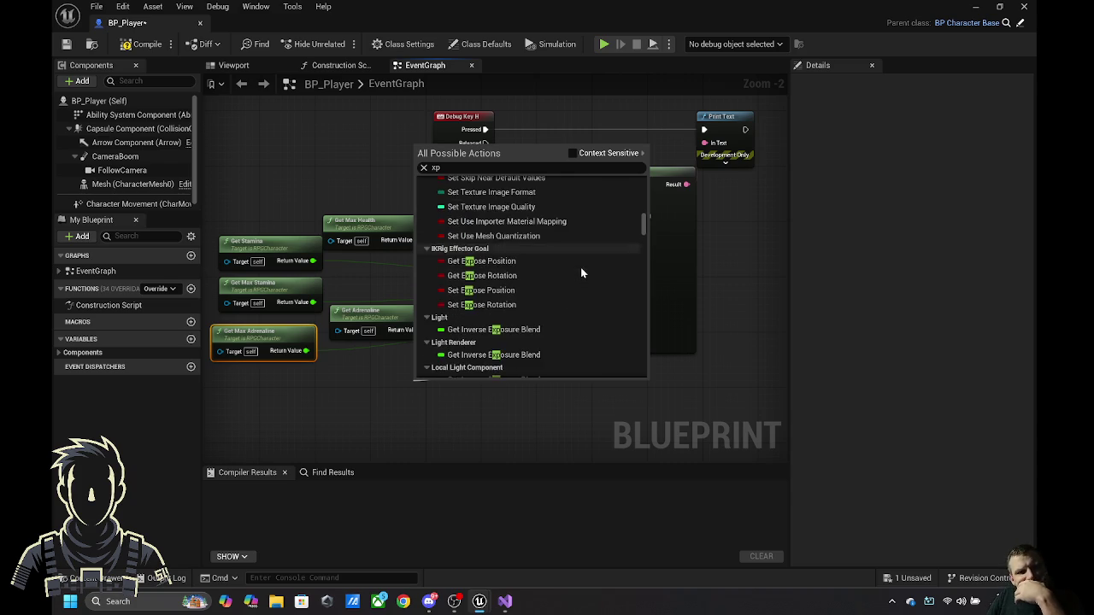
{"action": "scroll", "coordinate": [581, 268], "scroll_direction": "down", "scroll_amount": 5}
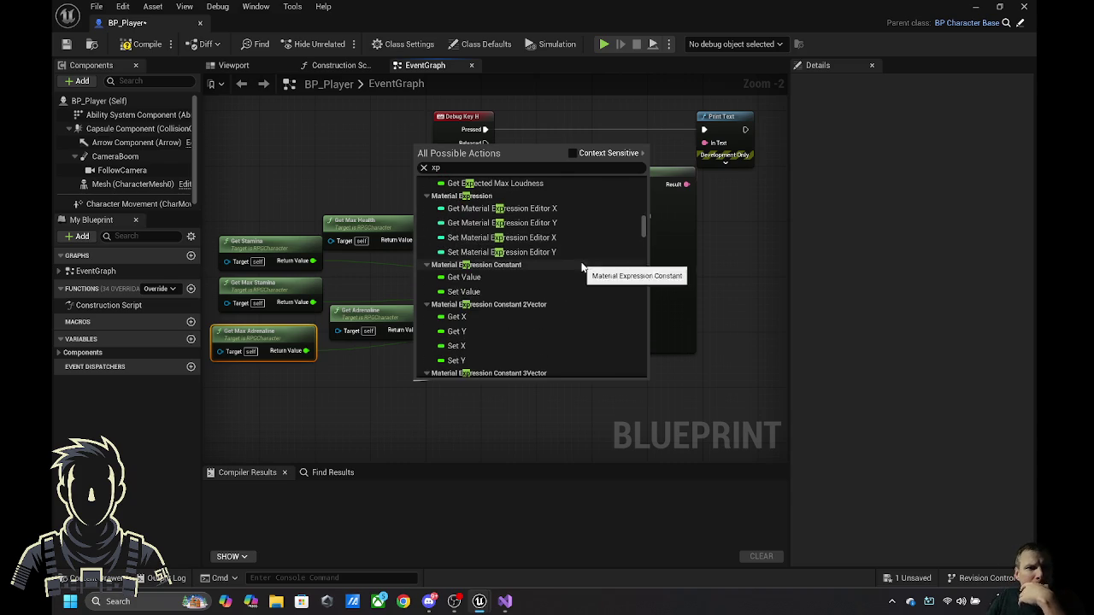
{"action": "scroll", "coordinate": [582, 266], "scroll_direction": "down", "scroll_amount": 6}
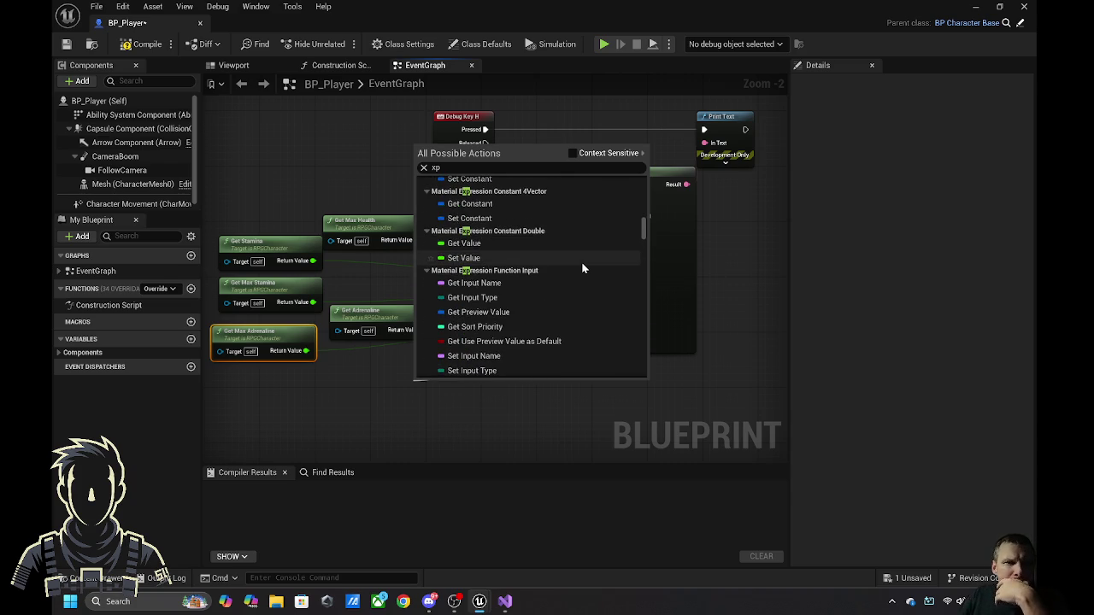
{"action": "scroll", "coordinate": [582, 268], "scroll_direction": "down", "scroll_amount": 6}
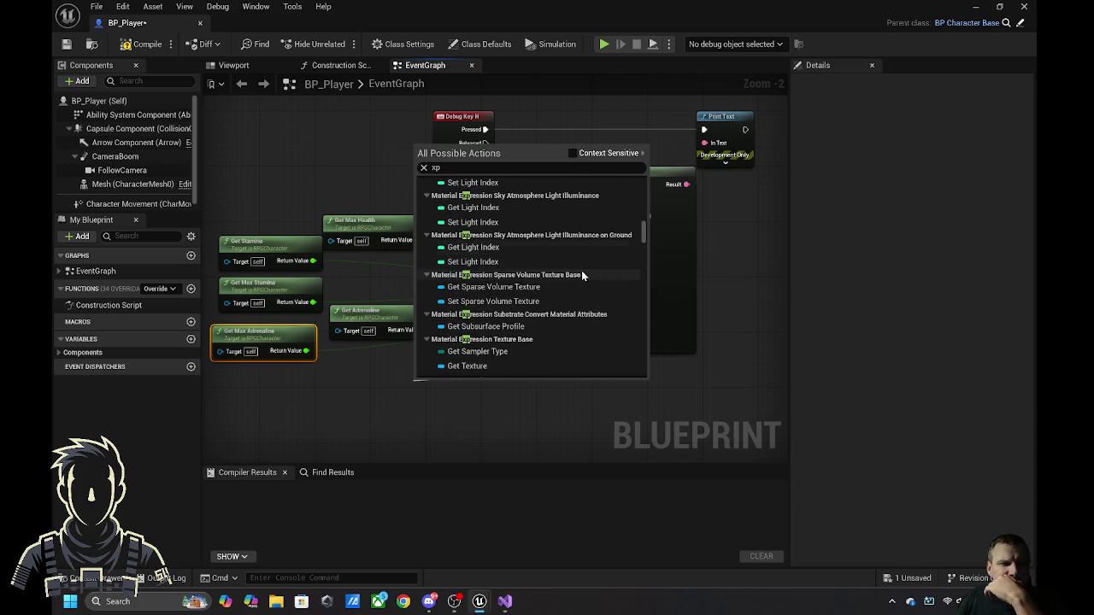
{"action": "scroll", "coordinate": [582, 273], "scroll_direction": "down", "scroll_amount": 6}
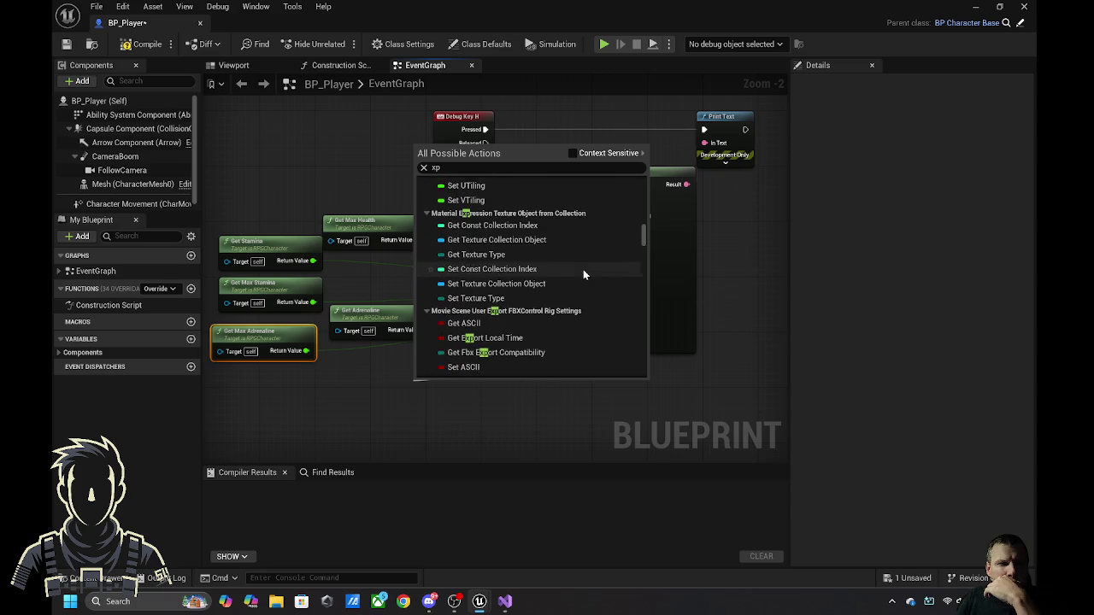
{"action": "scroll", "coordinate": [583, 269], "scroll_direction": "down", "scroll_amount": 6}
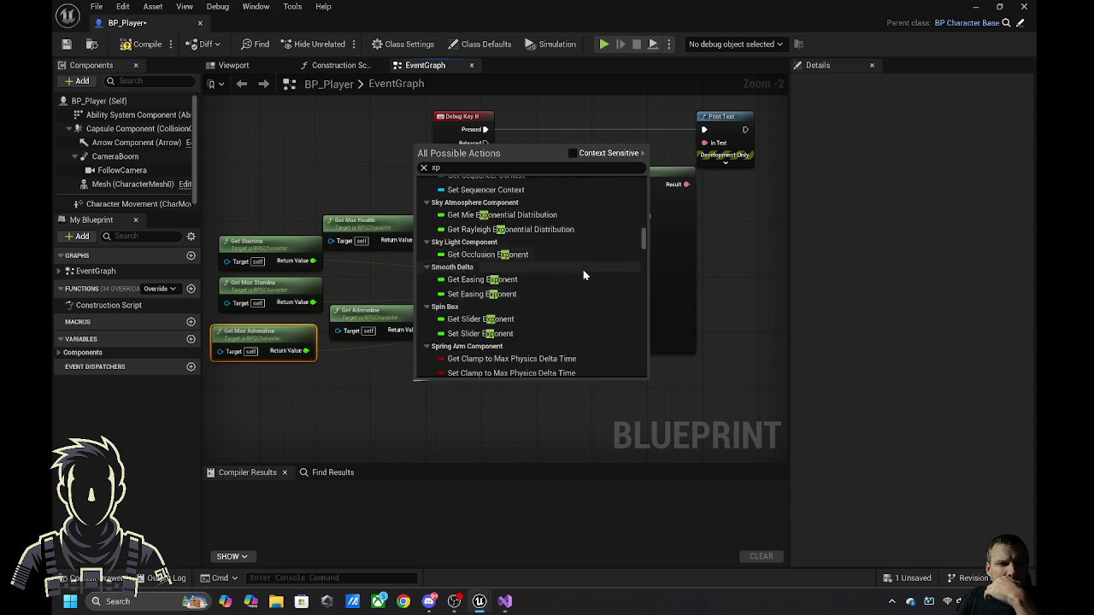
{"action": "scroll", "coordinate": [583, 271], "scroll_direction": "down", "scroll_amount": 5}
{"action": "scroll", "coordinate": [583, 270], "scroll_direction": "up", "scroll_amount": 3}
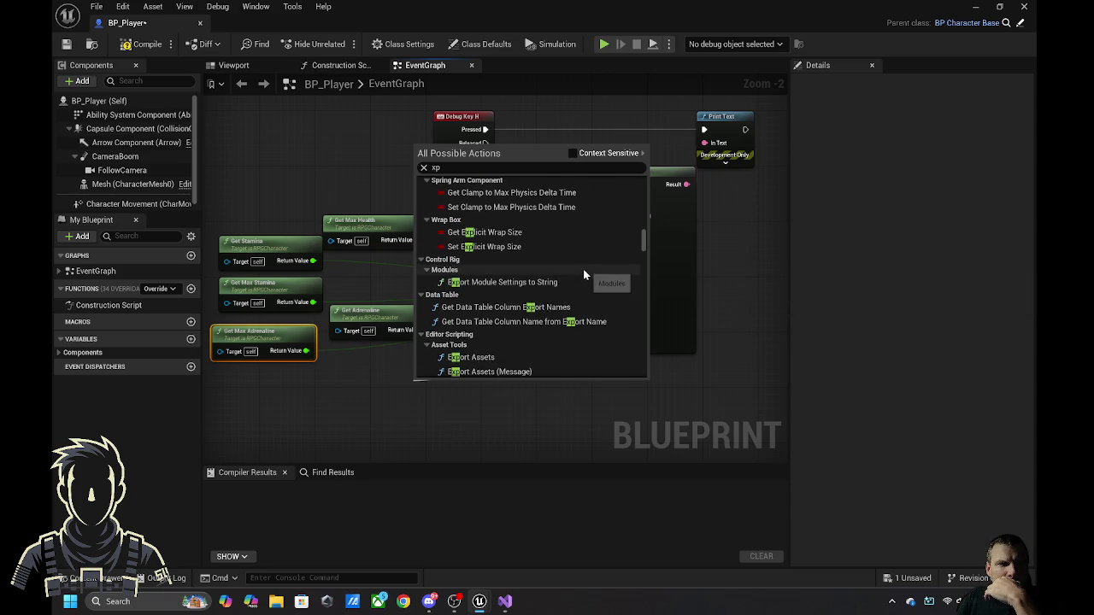
{"action": "scroll", "coordinate": [584, 276], "scroll_direction": "down", "scroll_amount": 6}
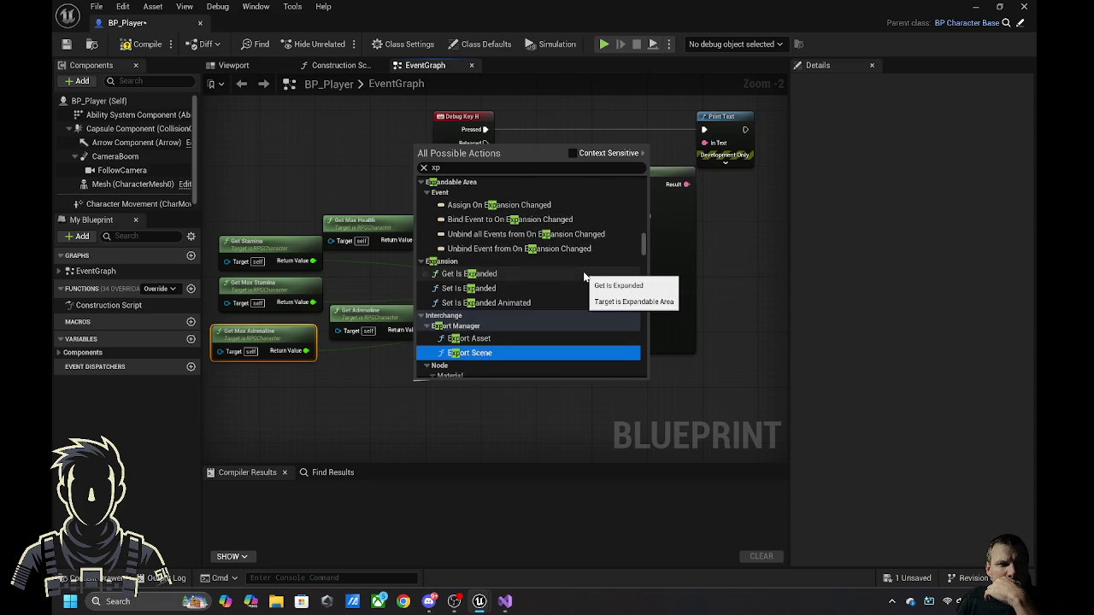
{"action": "scroll", "coordinate": [584, 276], "scroll_direction": "down", "scroll_amount": 8}
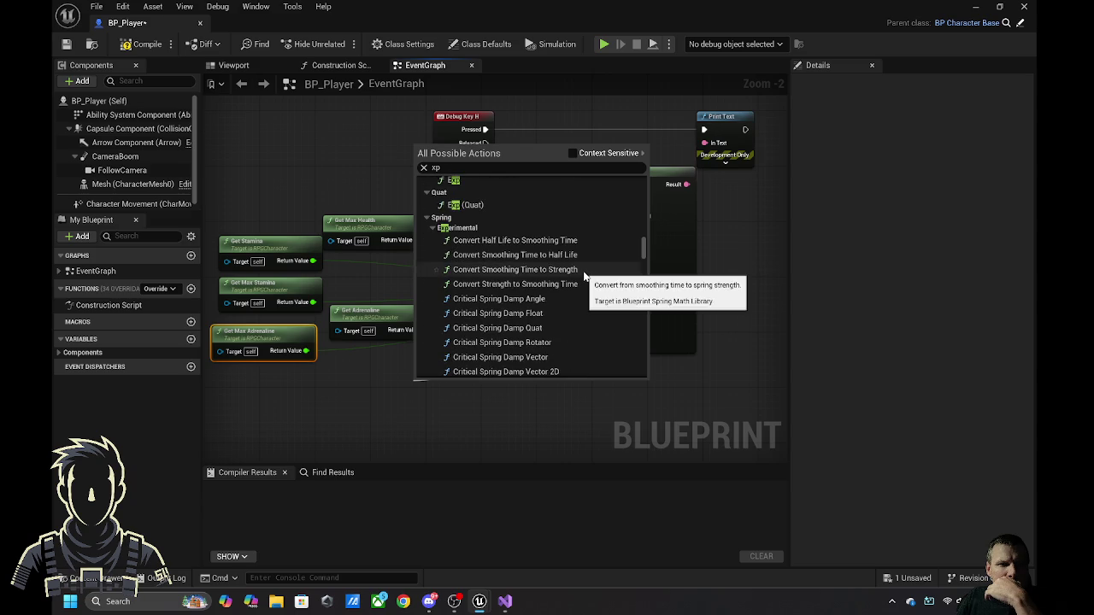
{"action": "scroll", "coordinate": [585, 273], "scroll_direction": "down", "scroll_amount": 10}
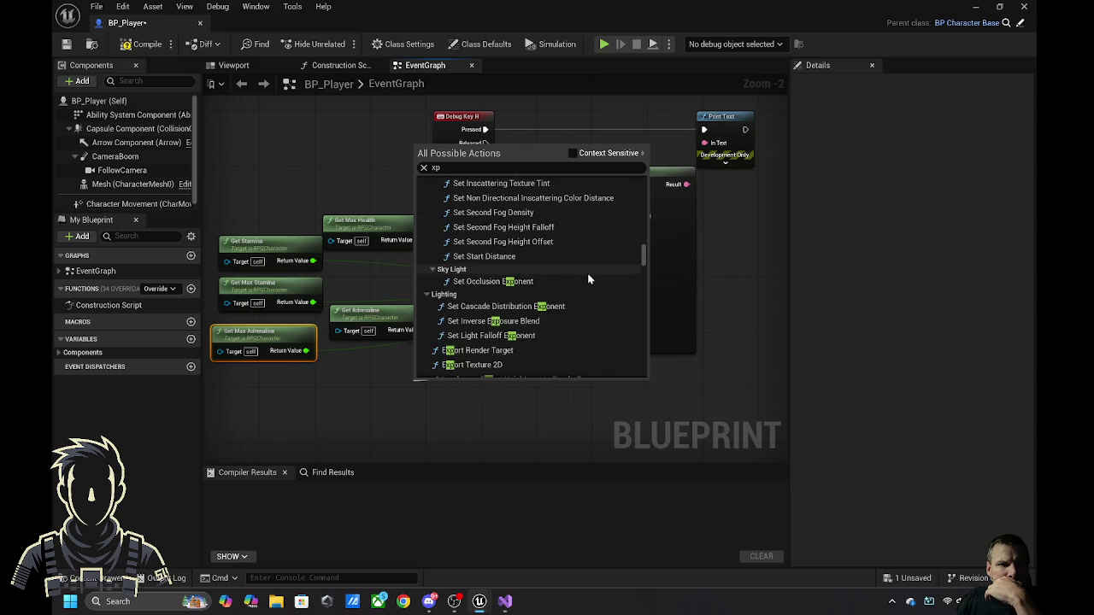
{"action": "scroll", "coordinate": [587, 278], "scroll_direction": "down", "scroll_amount": 6}
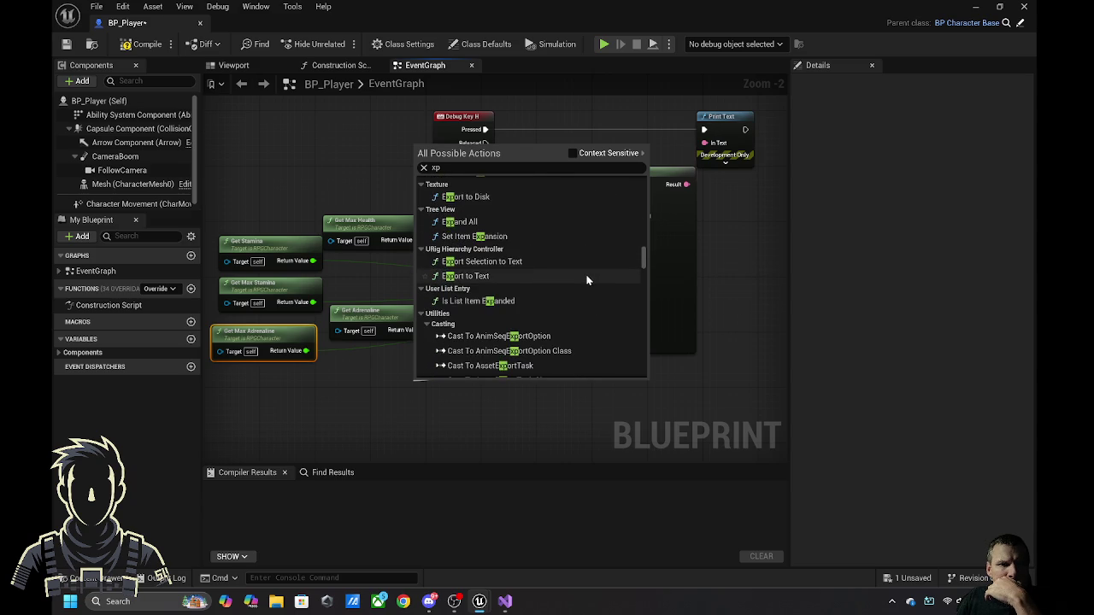
{"action": "scroll", "coordinate": [587, 280], "scroll_direction": "down", "scroll_amount": 10}
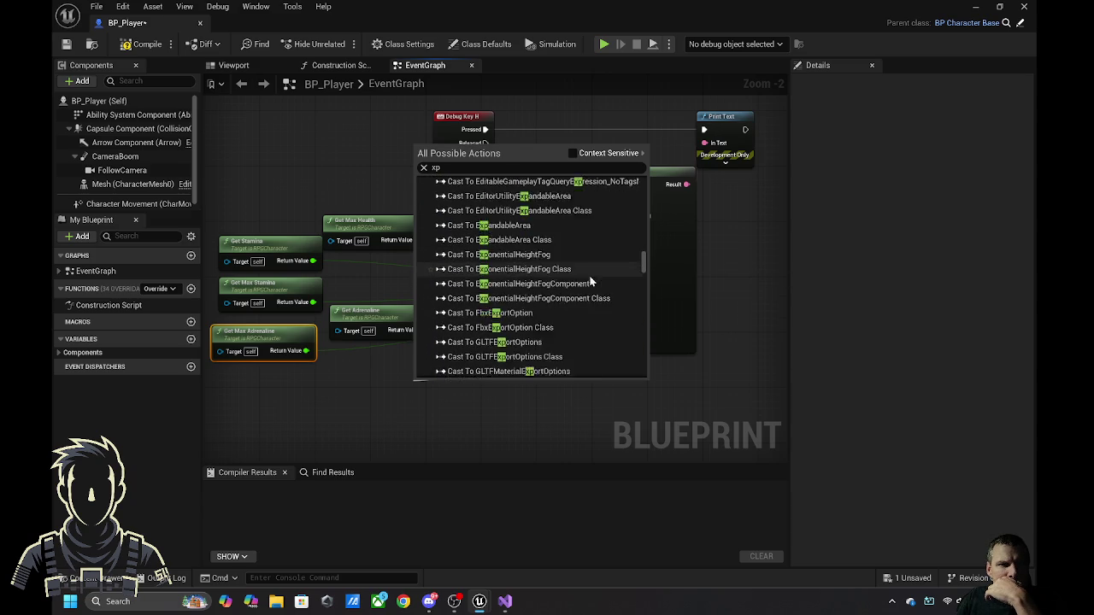
{"action": "scroll", "coordinate": [590, 278], "scroll_direction": "down", "scroll_amount": 10}
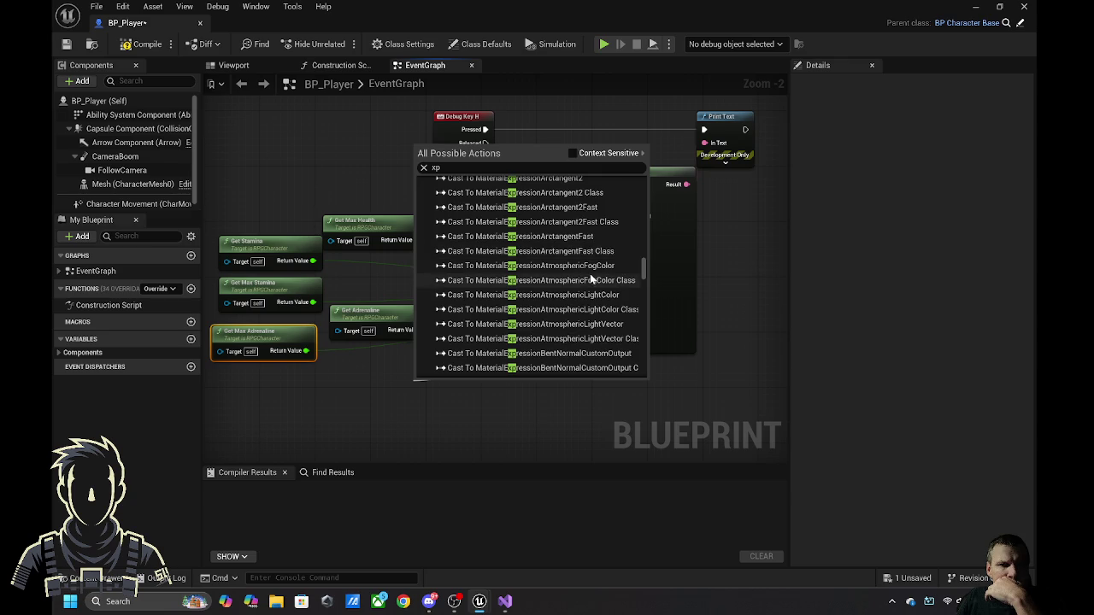
{"action": "scroll", "coordinate": [589, 271], "scroll_direction": "down", "scroll_amount": 12}
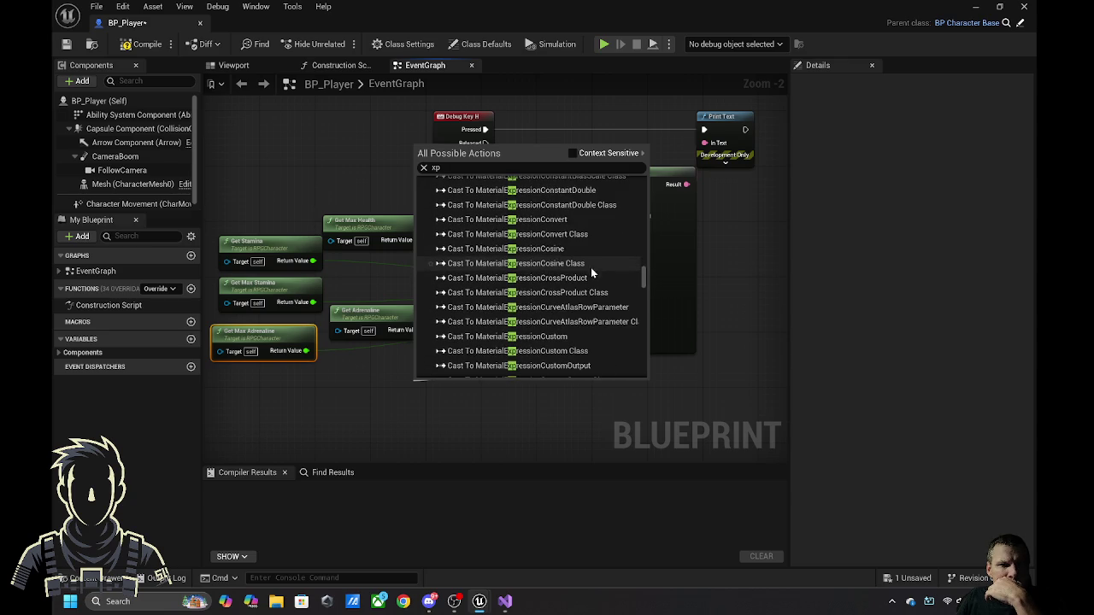
{"action": "scroll", "coordinate": [601, 259], "scroll_direction": "down", "scroll_amount": 12}
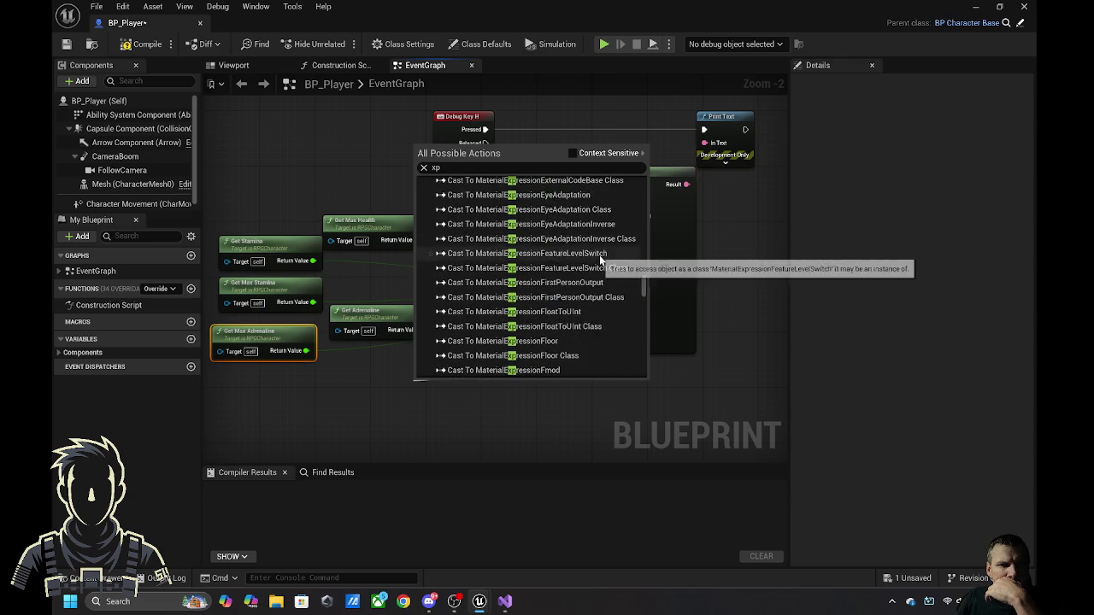
{"action": "scroll", "coordinate": [600, 258], "scroll_direction": "down", "scroll_amount": 15}
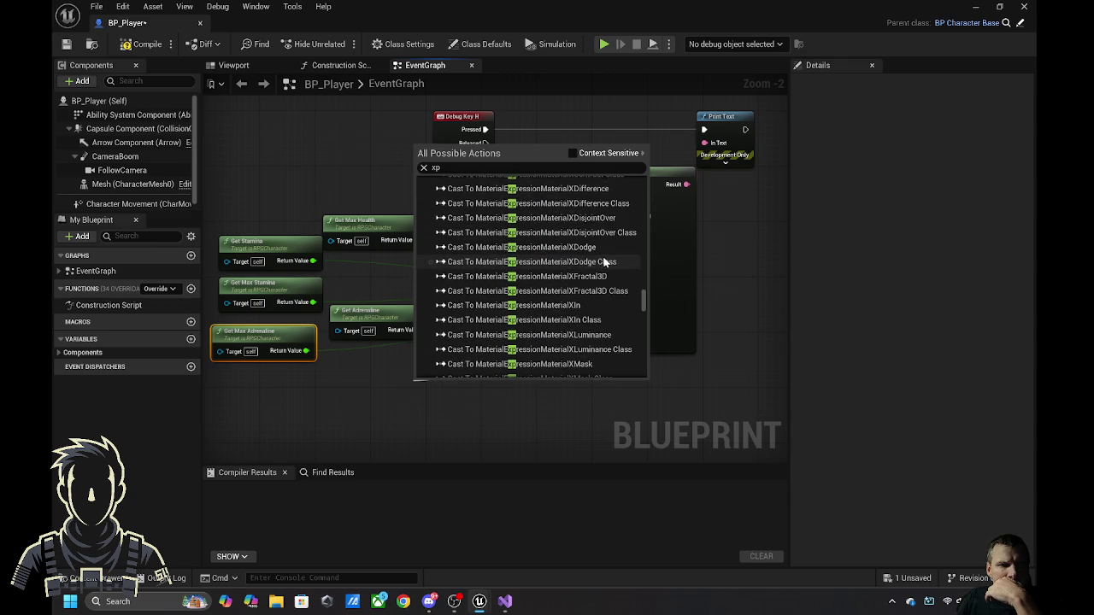
{"action": "scroll", "coordinate": [602, 260], "scroll_direction": "down", "scroll_amount": 15}
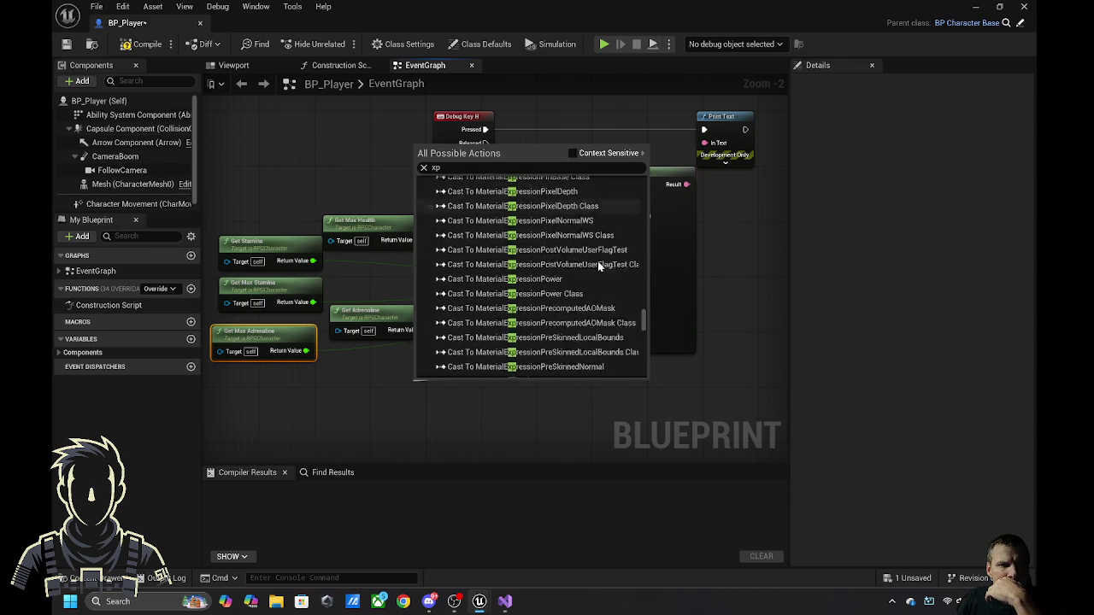
{"action": "scroll", "coordinate": [598, 263], "scroll_direction": "down", "scroll_amount": 15}
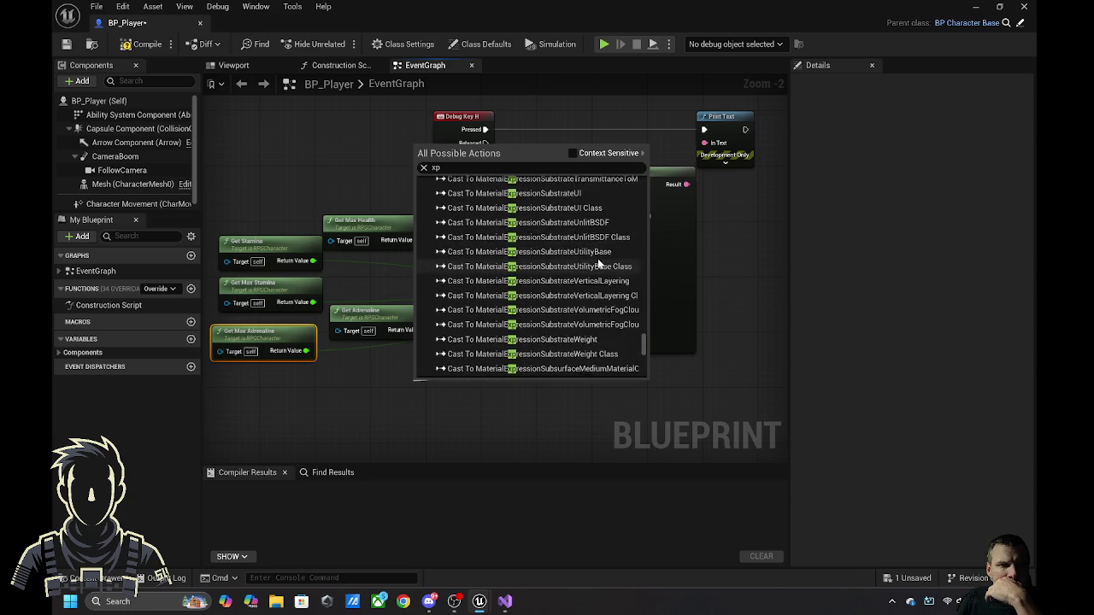
{"action": "scroll", "coordinate": [598, 265], "scroll_direction": "down", "scroll_amount": 15}
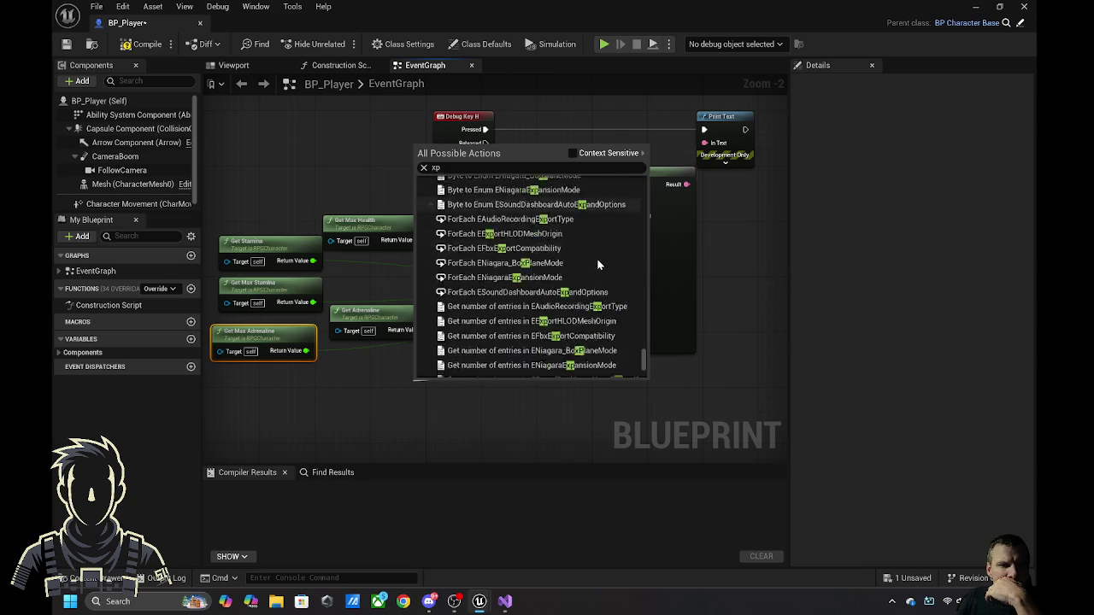
{"action": "scroll", "coordinate": [599, 265], "scroll_direction": "down", "scroll_amount": 15}
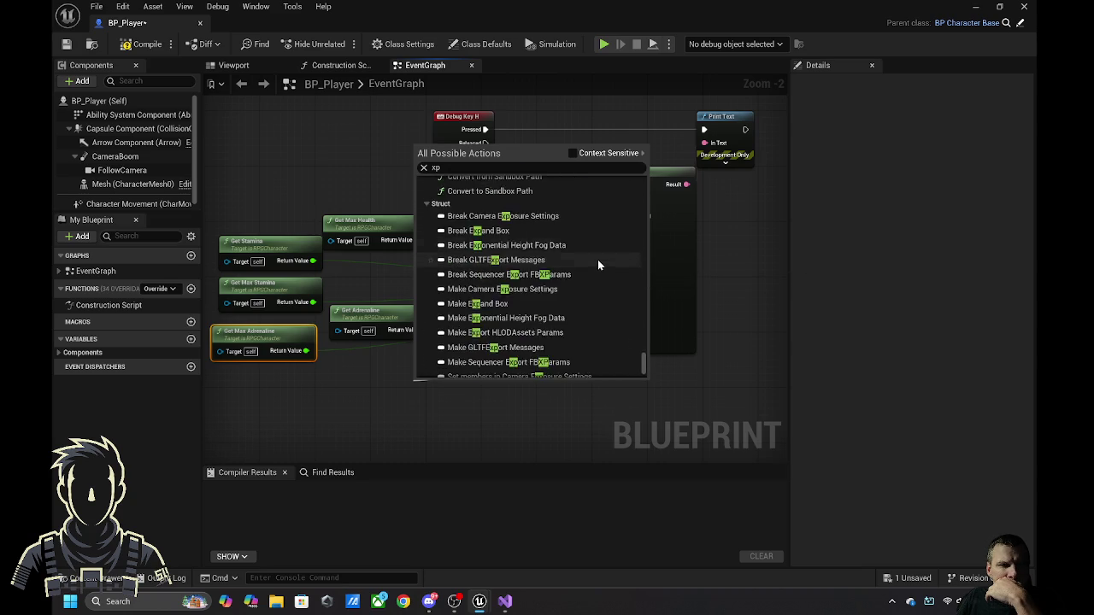
{"action": "scroll", "coordinate": [598, 264], "scroll_direction": "down", "scroll_amount": 2}
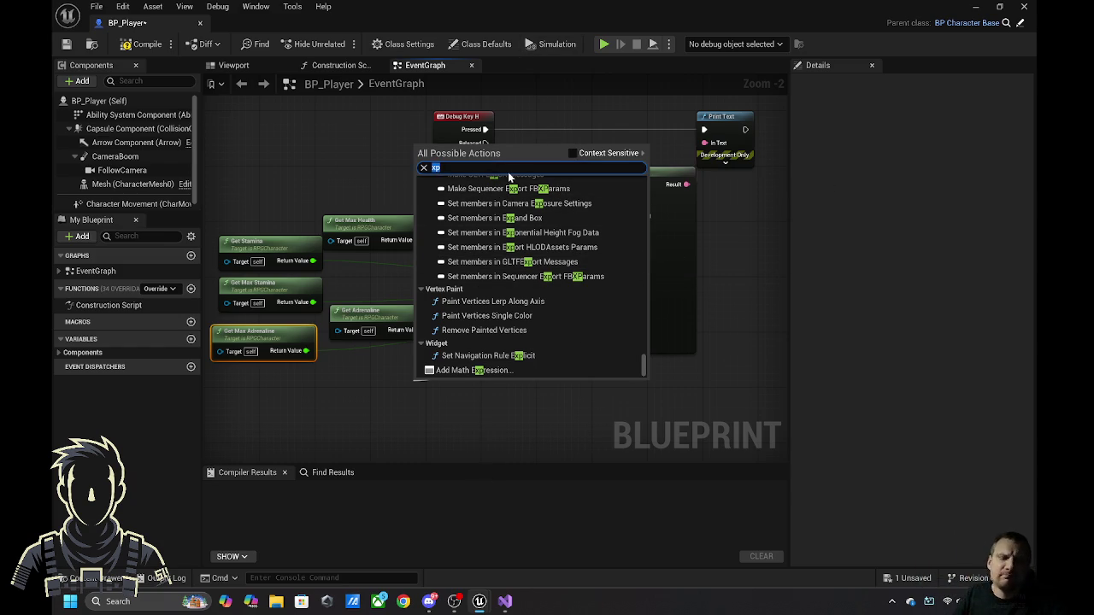
- Add a Get Experience Points node for Format Text input 6
{"action": "type", "text": "expe"}
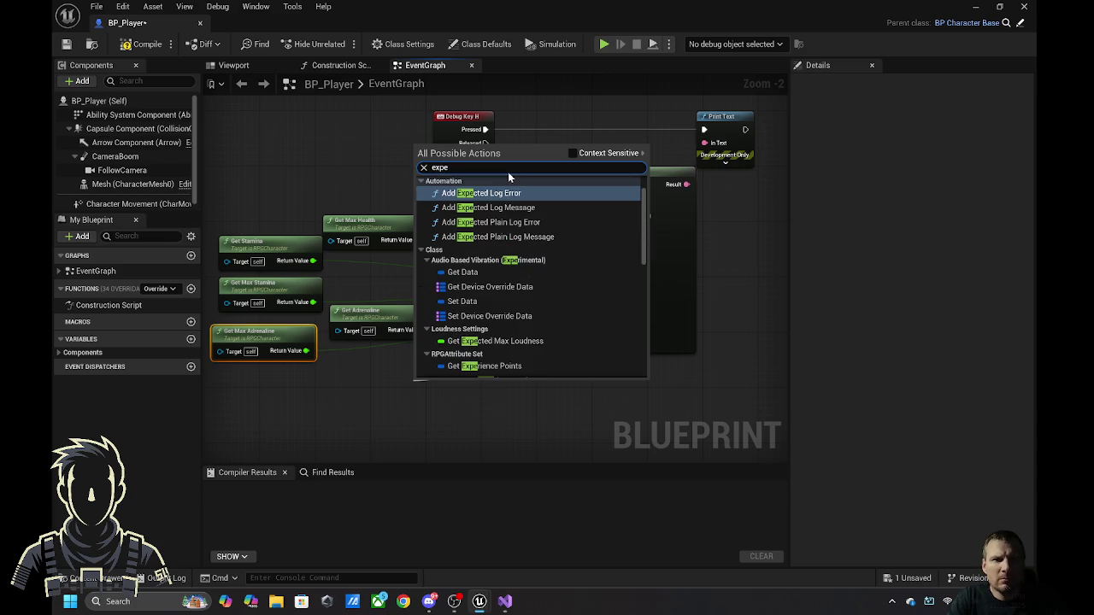
{"action": "type", "text": "r"}
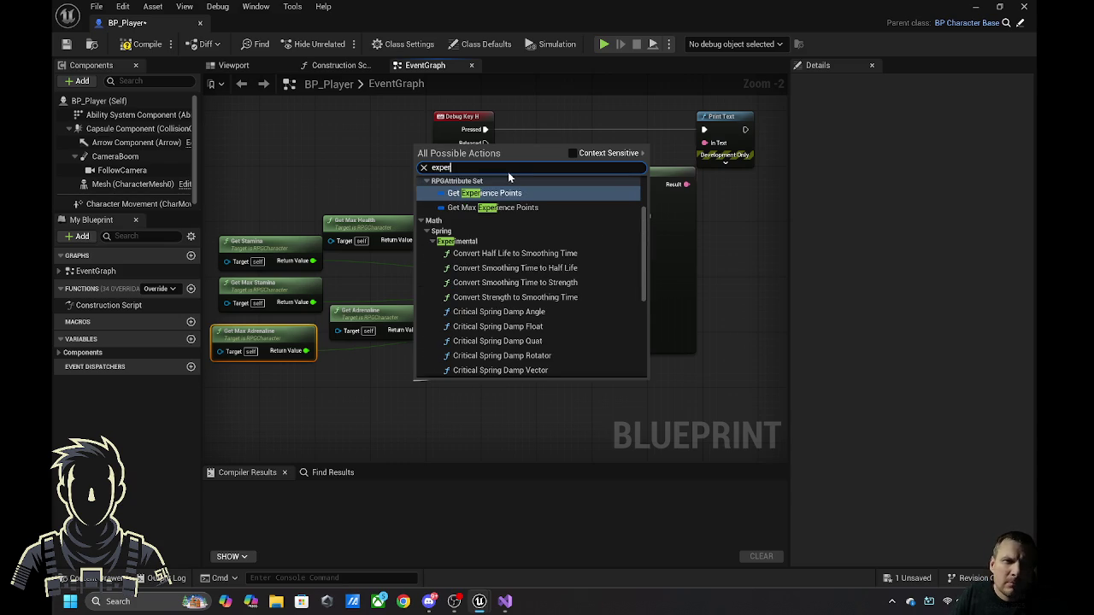
{"action": "scroll", "coordinate": [530, 257], "scroll_direction": "down", "scroll_amount": 10}
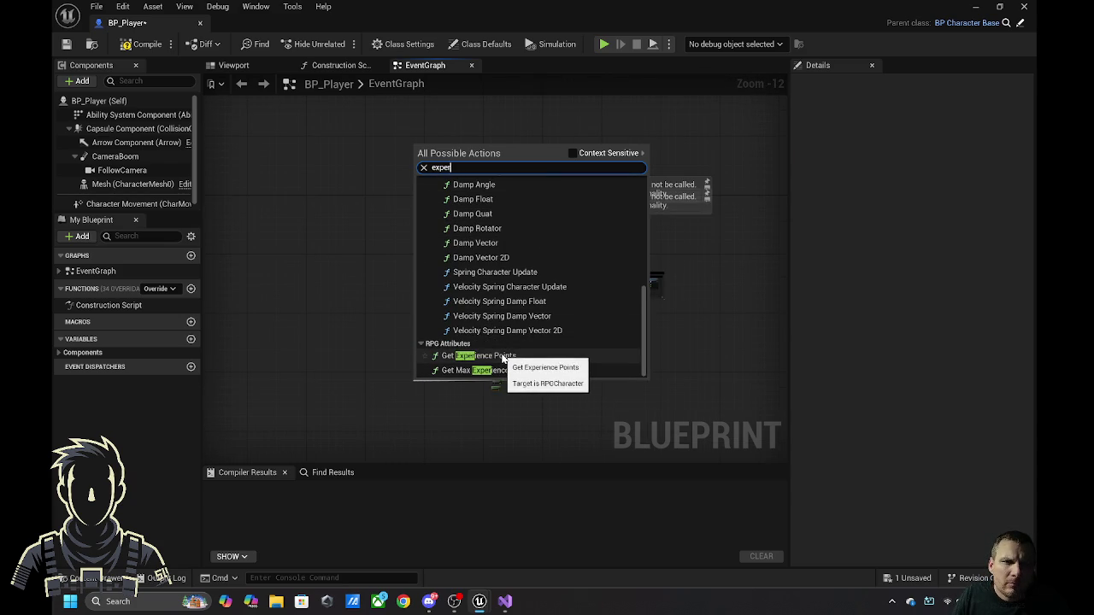
{"action": "left_click", "coordinate": [496, 359]}
{"action": "scroll", "coordinate": [529, 387], "scroll_direction": "up", "scroll_amount": 7}
{"action": "scroll", "coordinate": [530, 389], "scroll_direction": "up", "scroll_amount": 2}
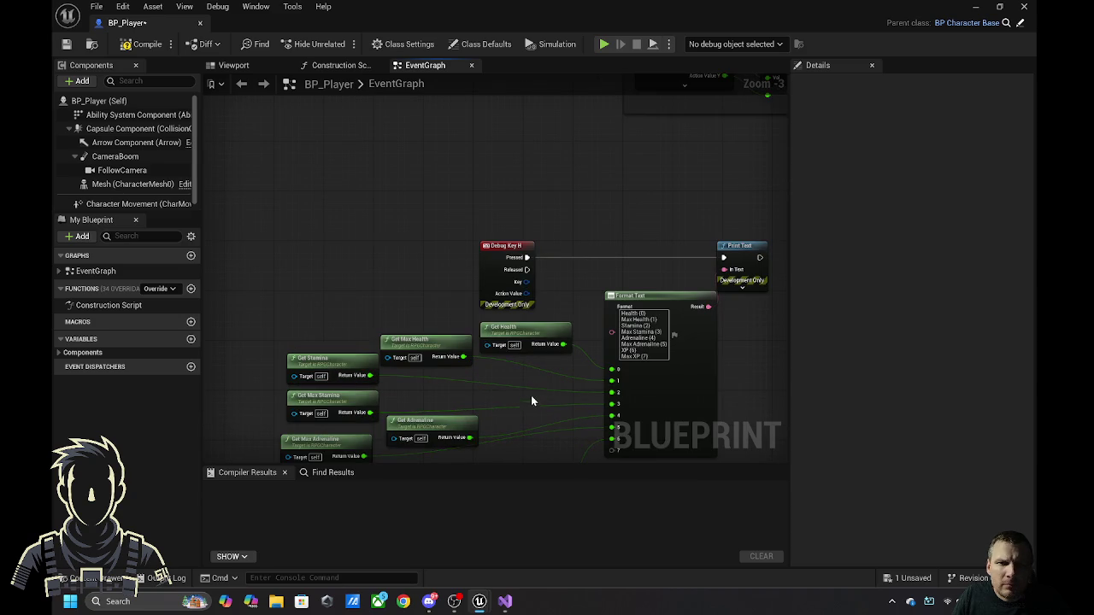
- Wire Get Max Experience Points into input 7 and compile BP_Player
{"action": "left_click_drag", "start_coordinate": [561, 315], "coordinate": [538, 378]}
{"action": "type", "text": "max expe"}
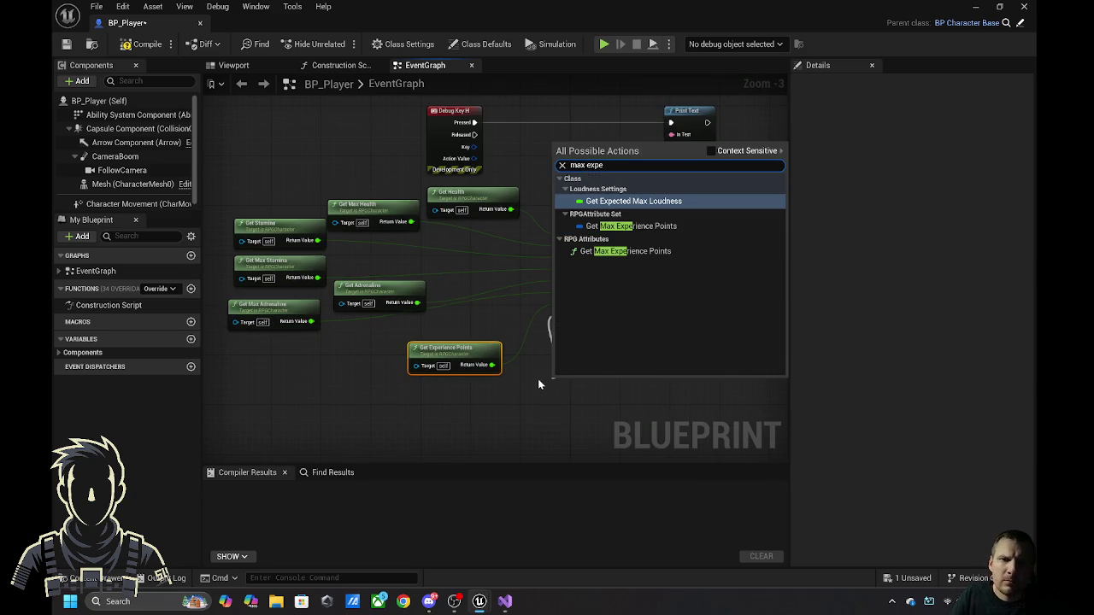
{"action": "left_click", "coordinate": [683, 253]}
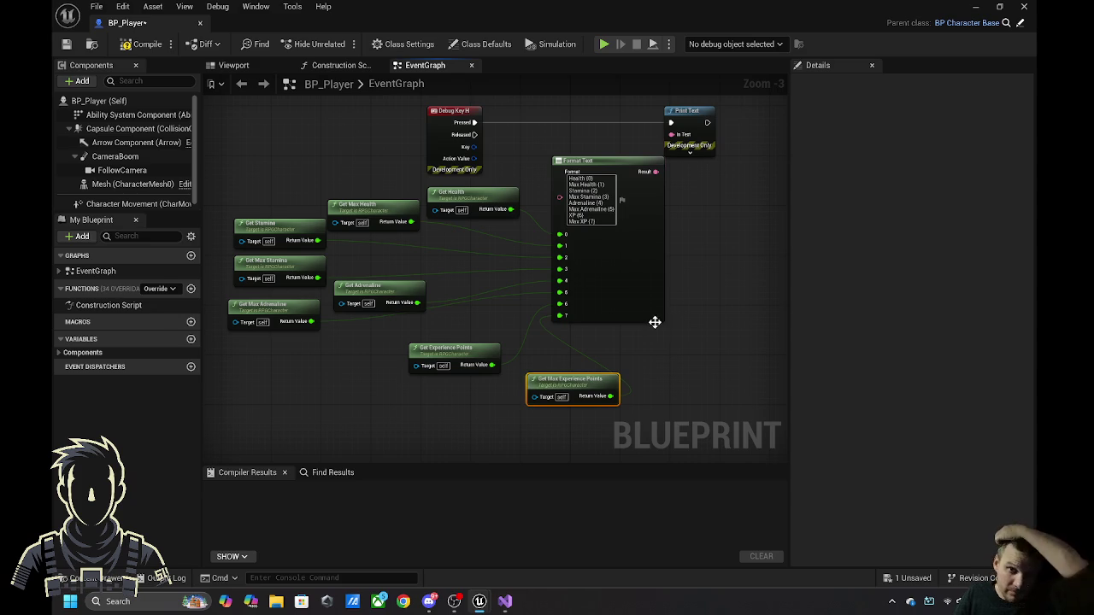
{"action": "left_click", "coordinate": [147, 44]}
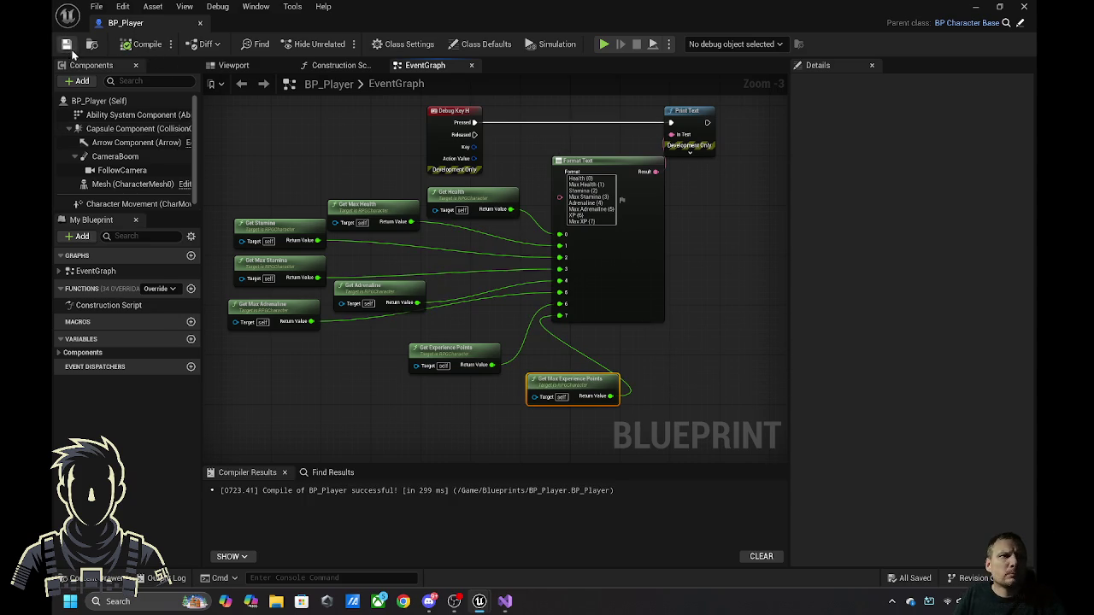
- Save BP_Player and place Get Max Experience Points directly below Get Experience Points
{"action": "left_click", "coordinate": [67, 45]}
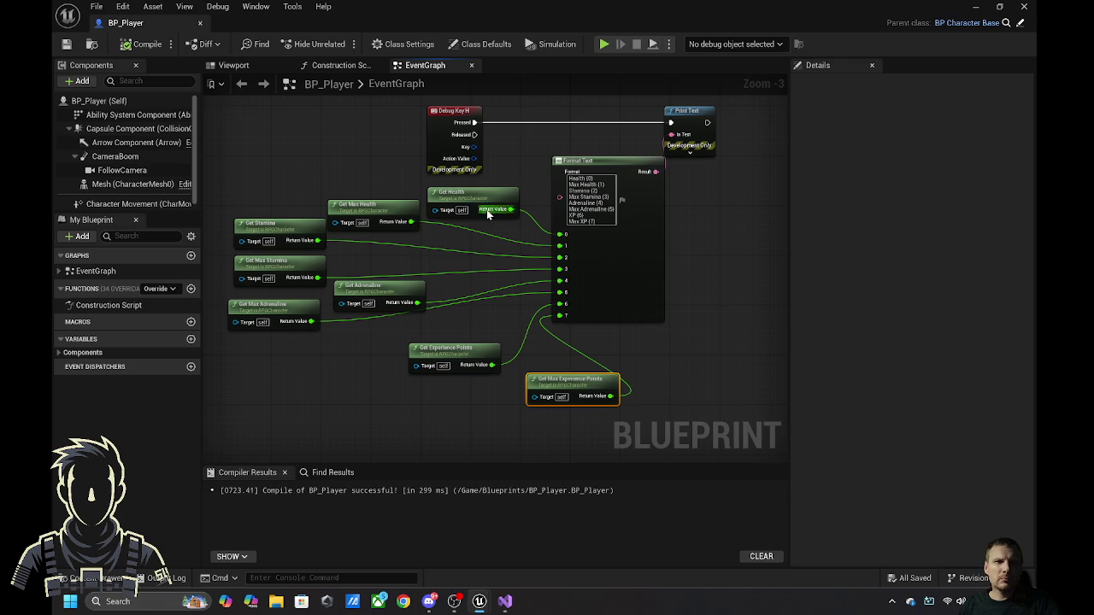
{"action": "left_click_drag", "start_coordinate": [694, 239], "coordinate": [631, 234]}
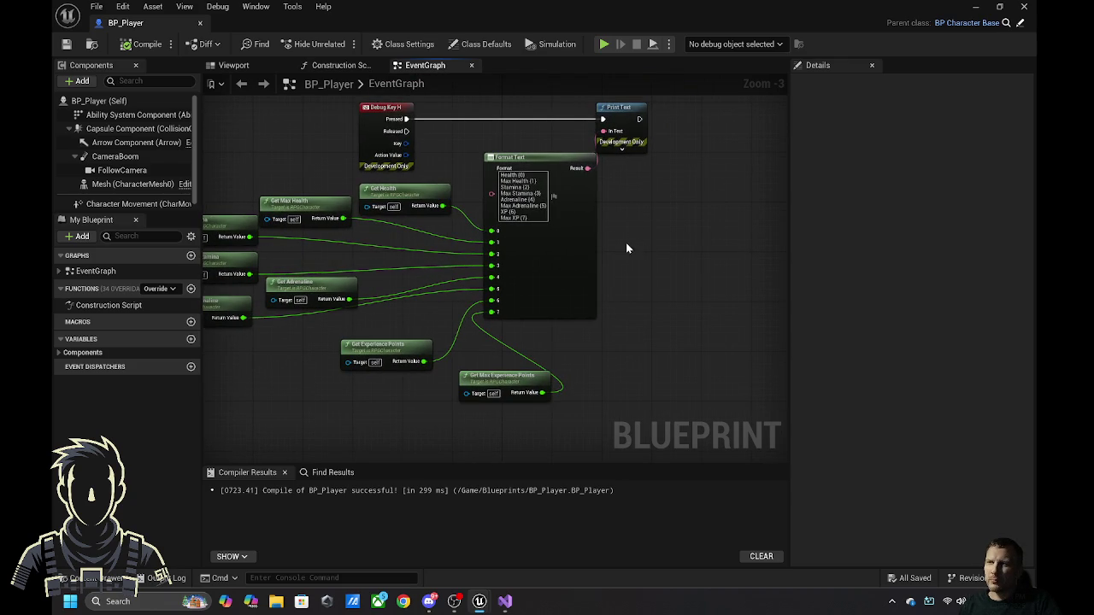
{"action": "left_click_drag", "start_coordinate": [683, 350], "coordinate": [786, 308]}
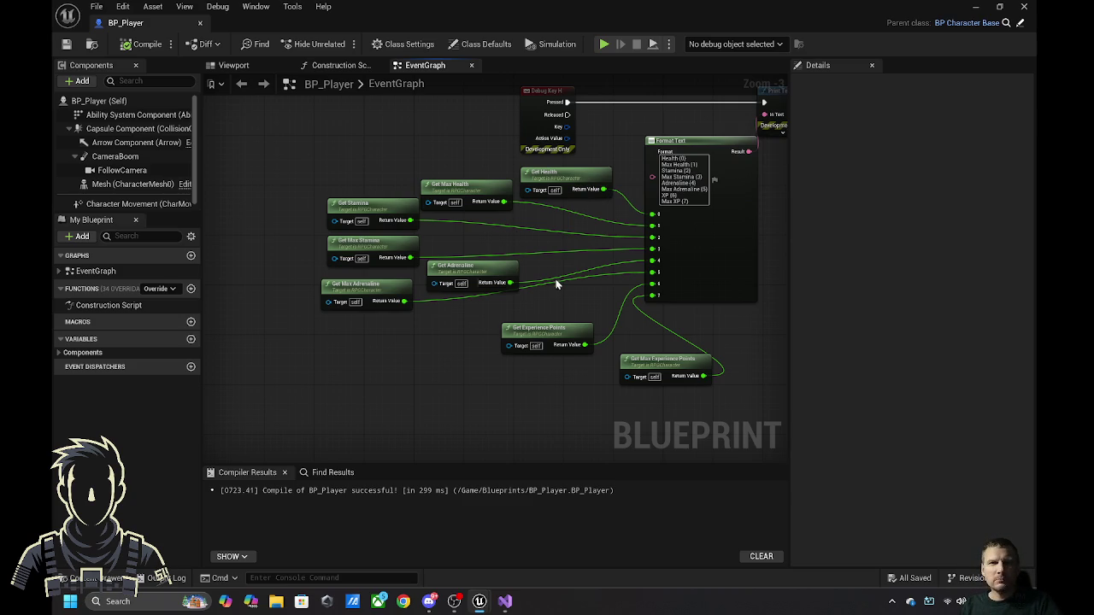
{"action": "mouse_move", "coordinate": [640, 364]}
{"action": "left_mouse_down"}
{"action": "mouse_move", "coordinate": [525, 376]}
{"action": "mouse_move", "coordinate": [530, 368]}
{"action": "left_mouse_up"}
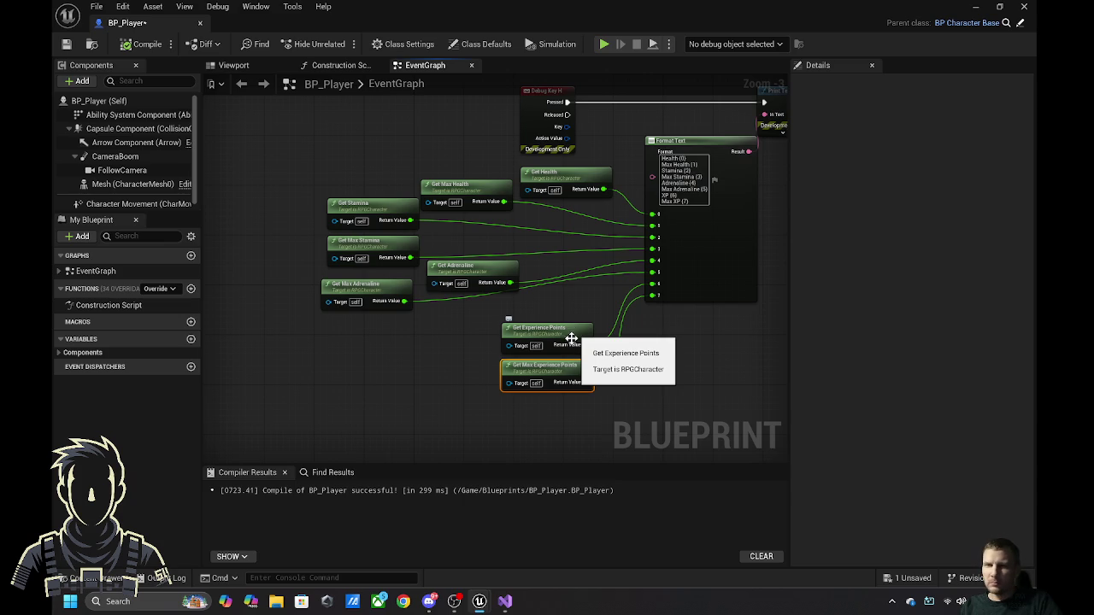
- Set the Print Text node's Duration to 10, then compile and save BP_Player
{"action": "left_click_drag", "start_coordinate": [668, 355], "coordinate": [491, 456]}
{"action": "left_click", "coordinate": [596, 236]}
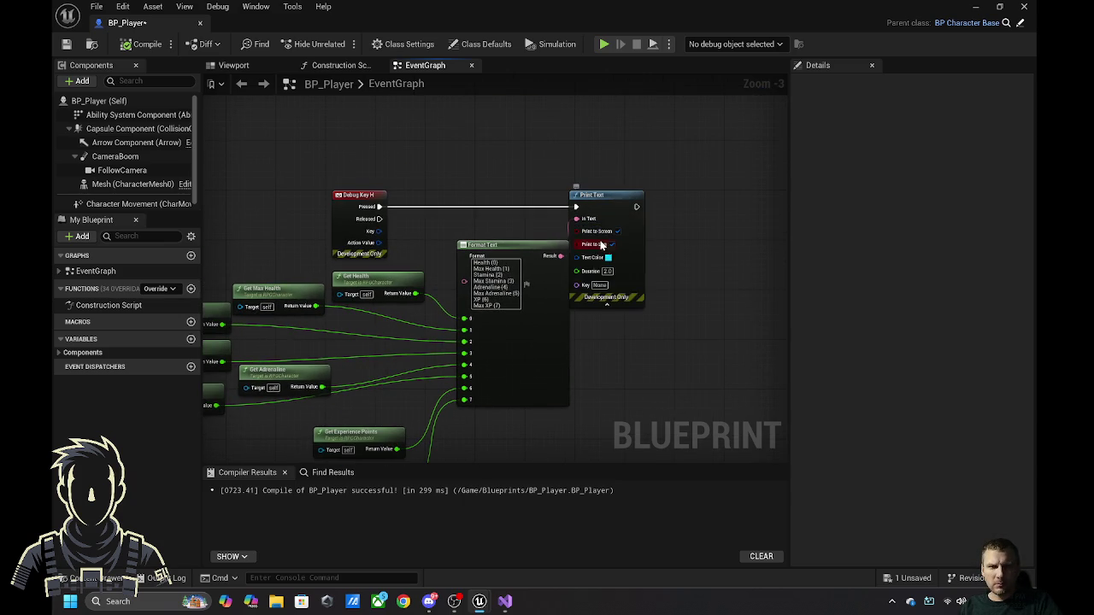
{"action": "type", "text": "10"}
{"action": "key", "text": "Return"}
{"action": "left_click", "coordinate": [141, 43]}
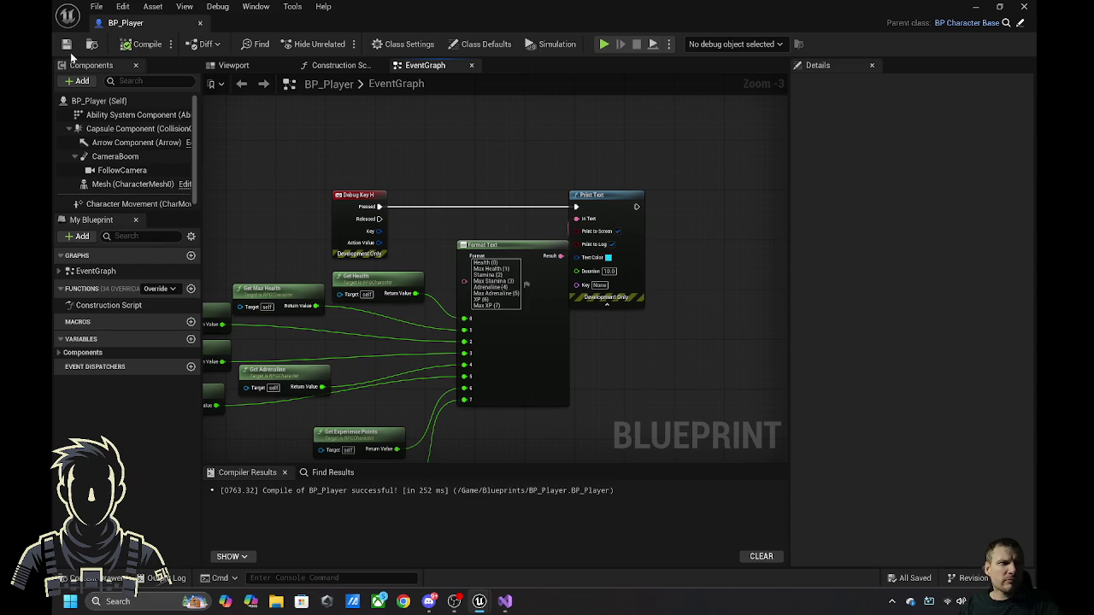
{"action": "left_click", "coordinate": [979, 7]}
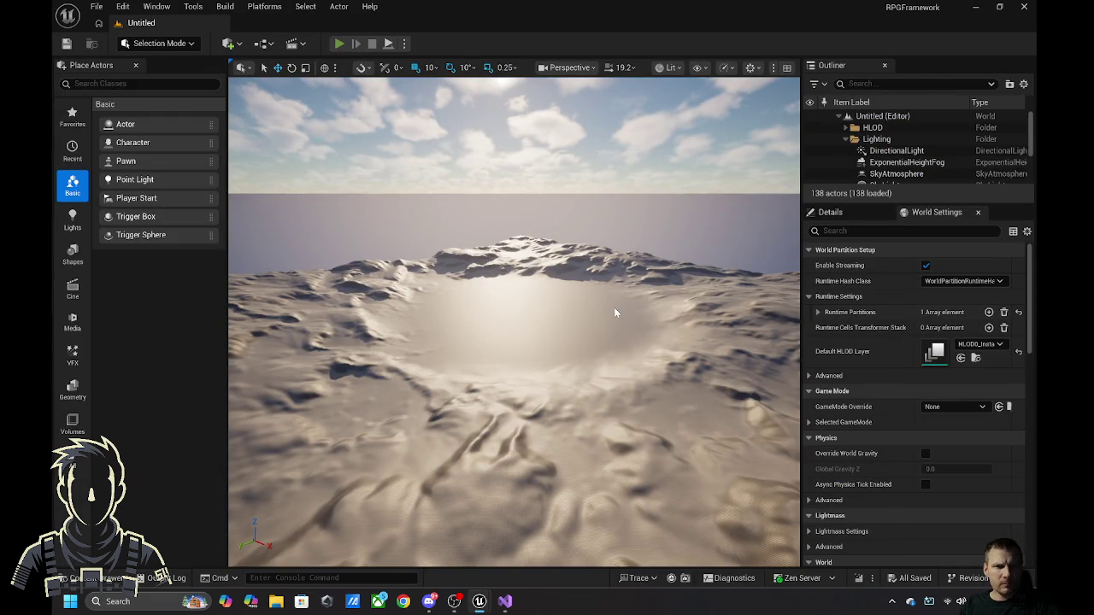
- Play-test the level twice in the editor, stopping each session with Escape
{"action": "key", "text": "alt+p"}
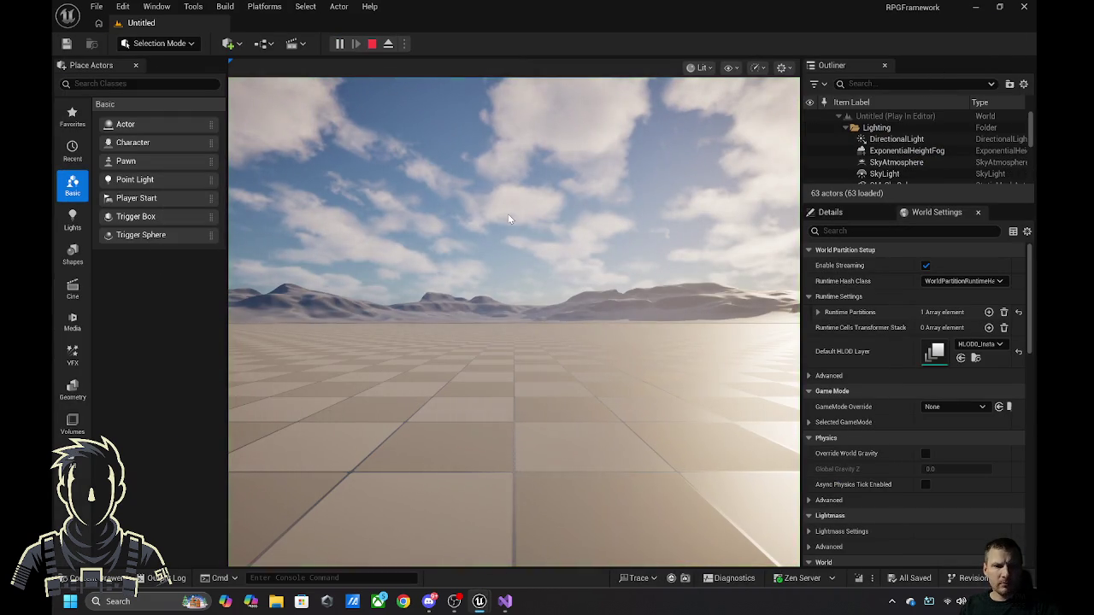
{"action": "mouse_move", "coordinate": [513, 322]}
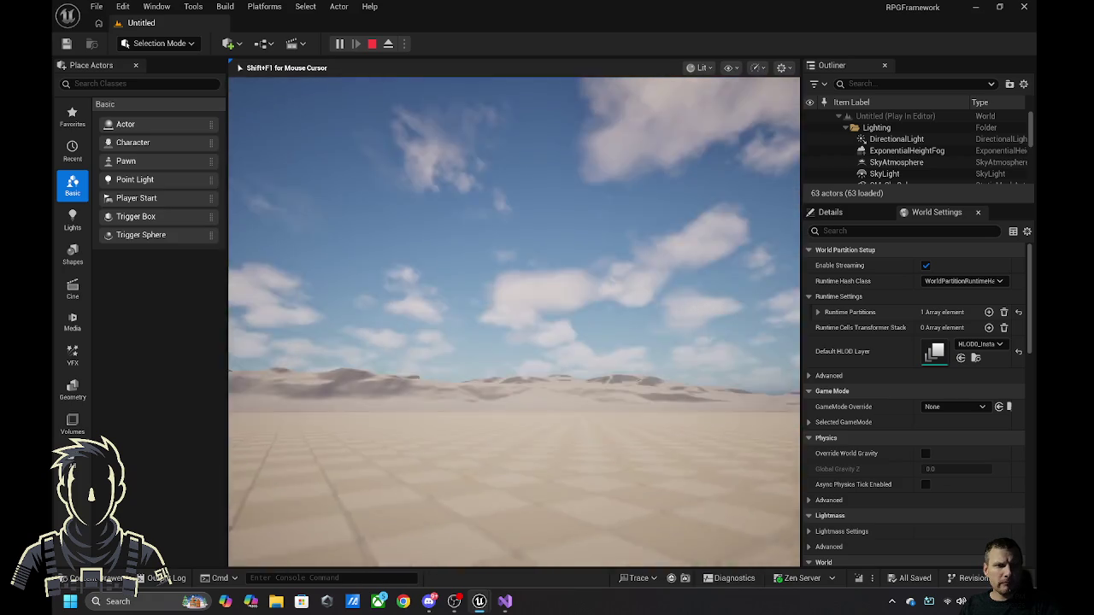
{"action": "key", "text": "Escape"}
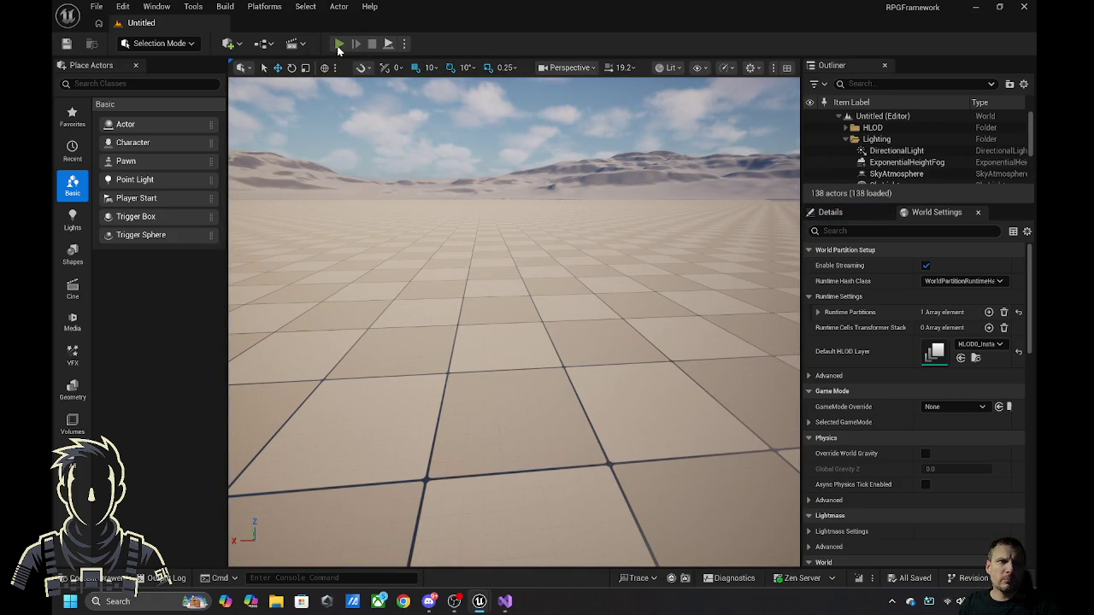
{"action": "left_click", "coordinate": [338, 46]}
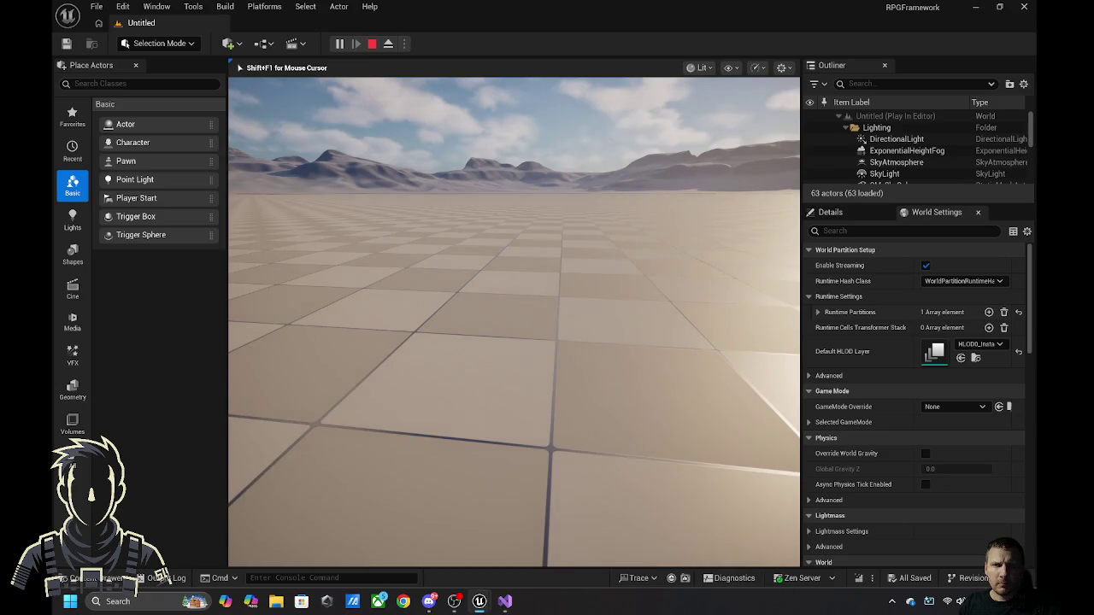
{"action": "key", "text": "Escape"}
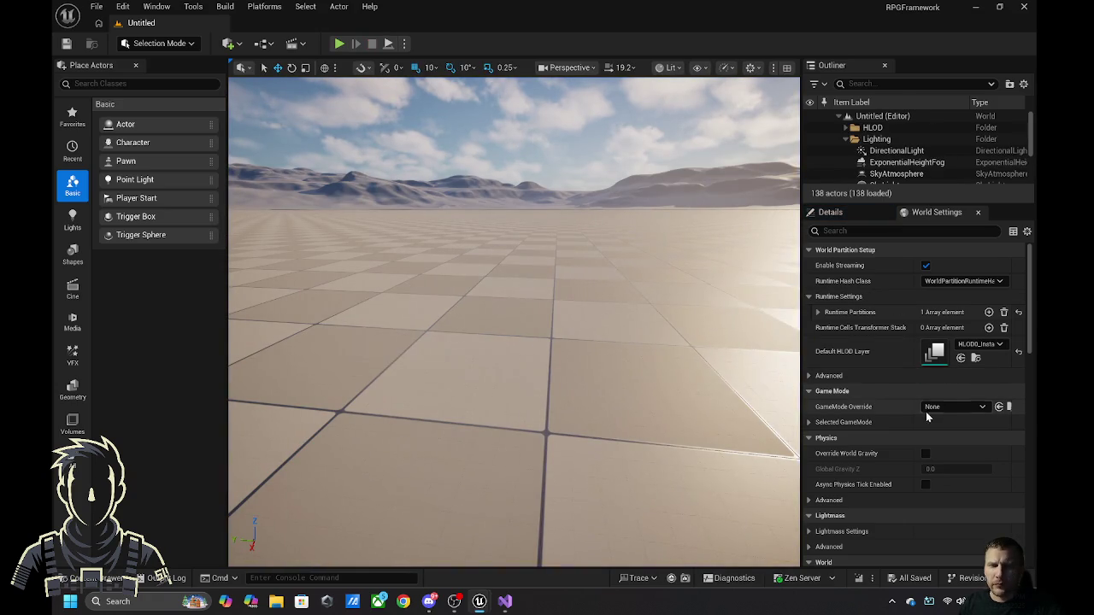
- Set the level's GameMode Override to BP_RPGGameMode and start saving it as a new map
{"action": "left_click", "coordinate": [945, 406]}
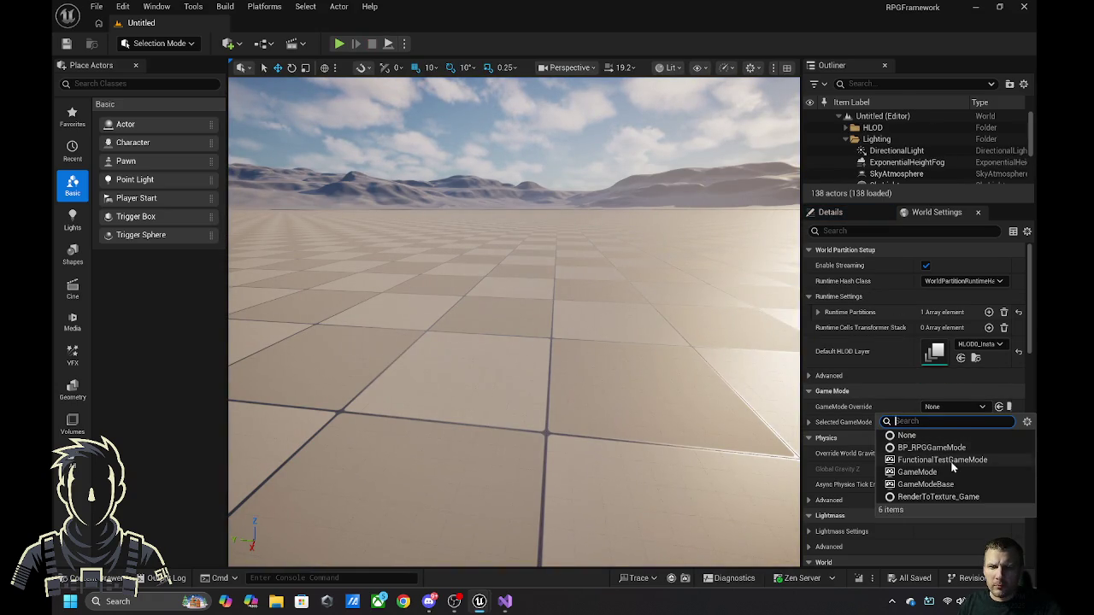
{"action": "left_click", "coordinate": [950, 448]}
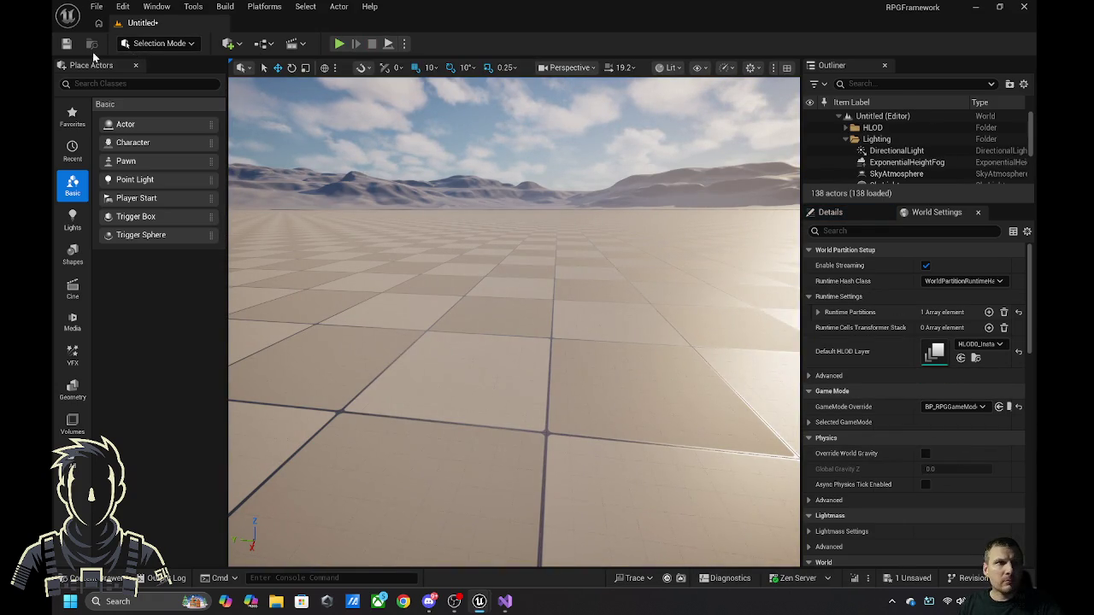
{"action": "left_click", "coordinate": [64, 44]}
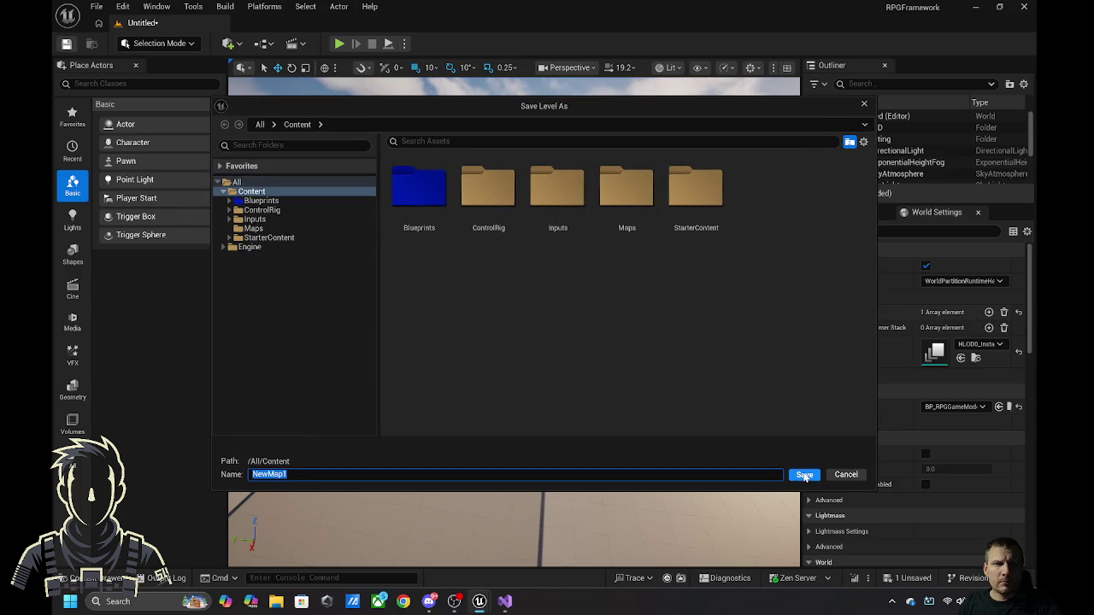